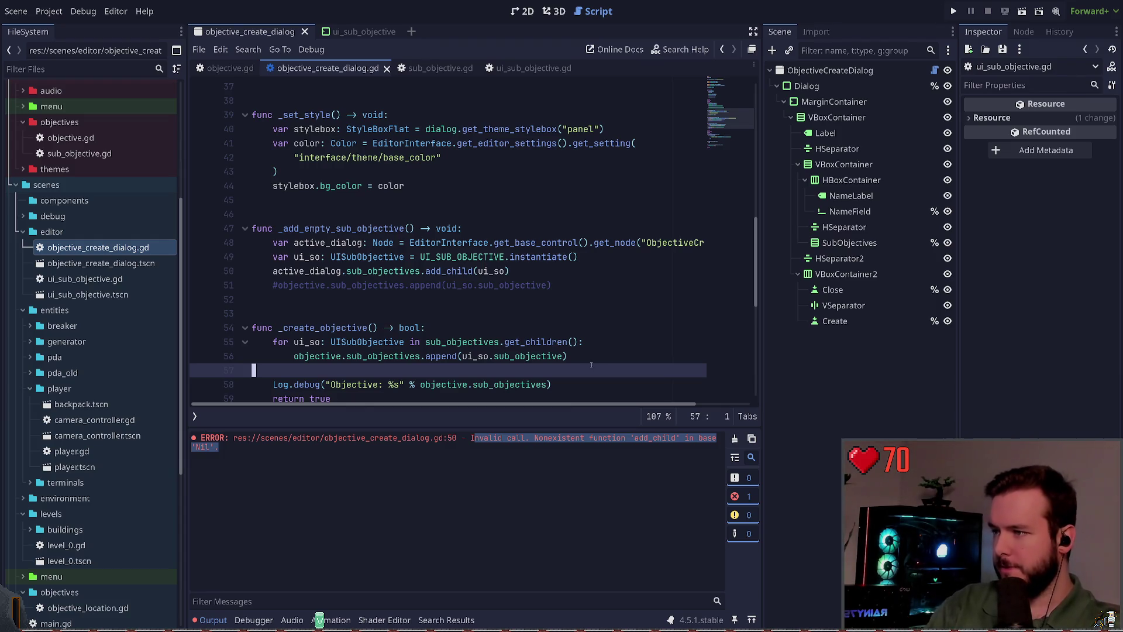
- Review the failing add_child line 50 in objective_create_dialog.gd, then switch to the ui_sub_objective scene
scroll(590, 364, down, 1)
key(Up)
key(Up)
key(Up)
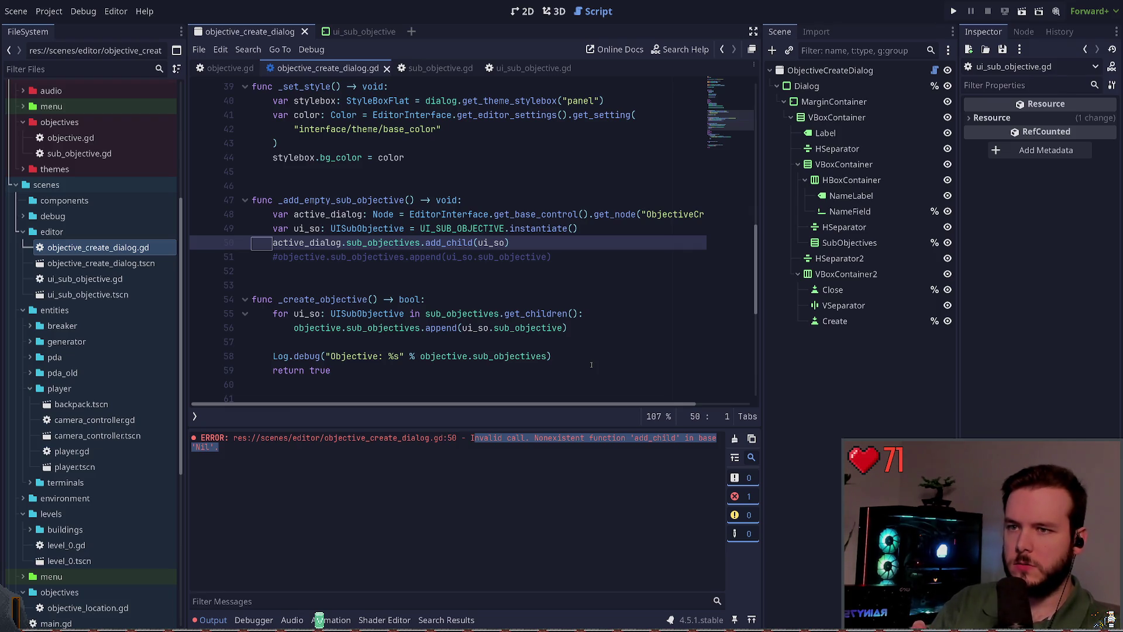
click(351, 31)
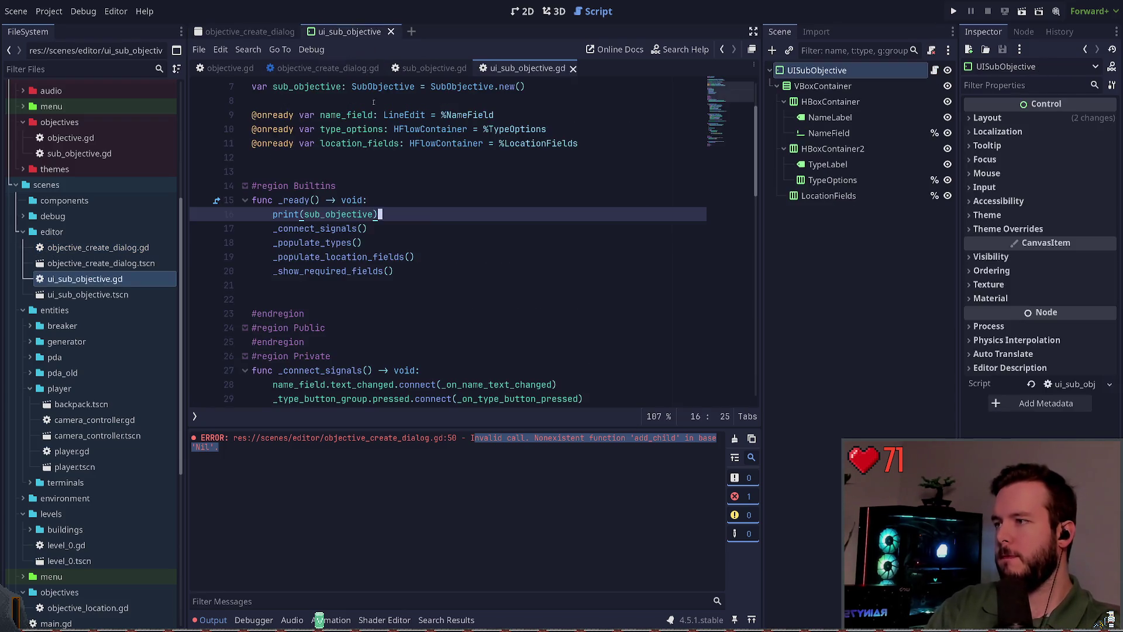
- Add a func _notification(what: int) -> void: declaration below _ready in ui_sub_objective.gd
click(411, 280)
key(Return)
text(fu)
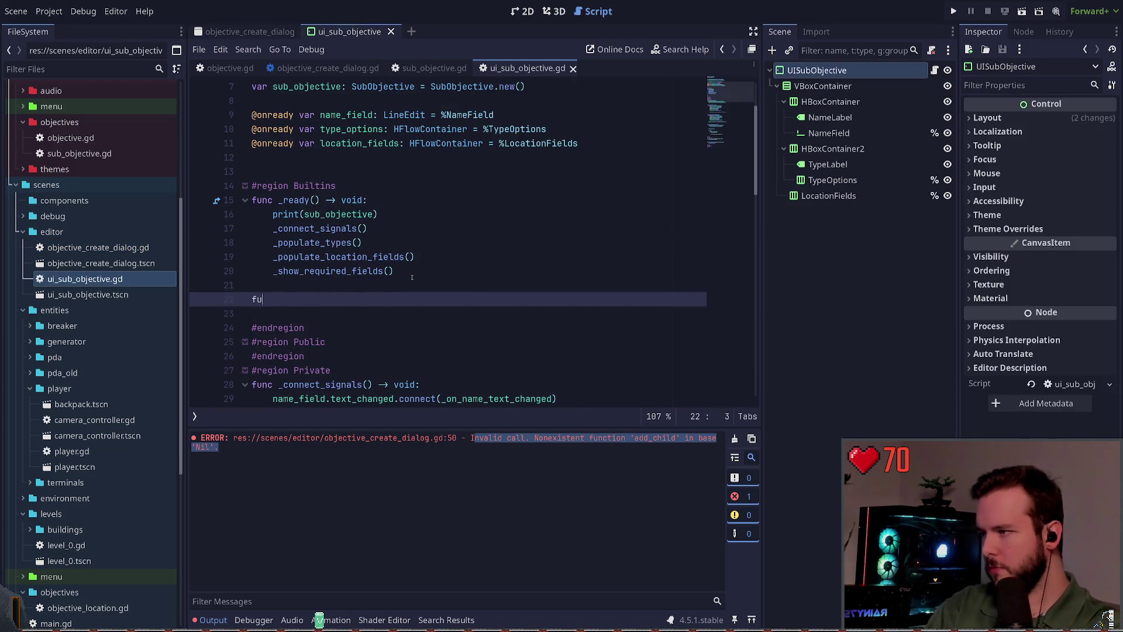
key(BackSpace)
key(BackSpace)
key(BackSpace)
key(Up)
key(Up)
key(Up)
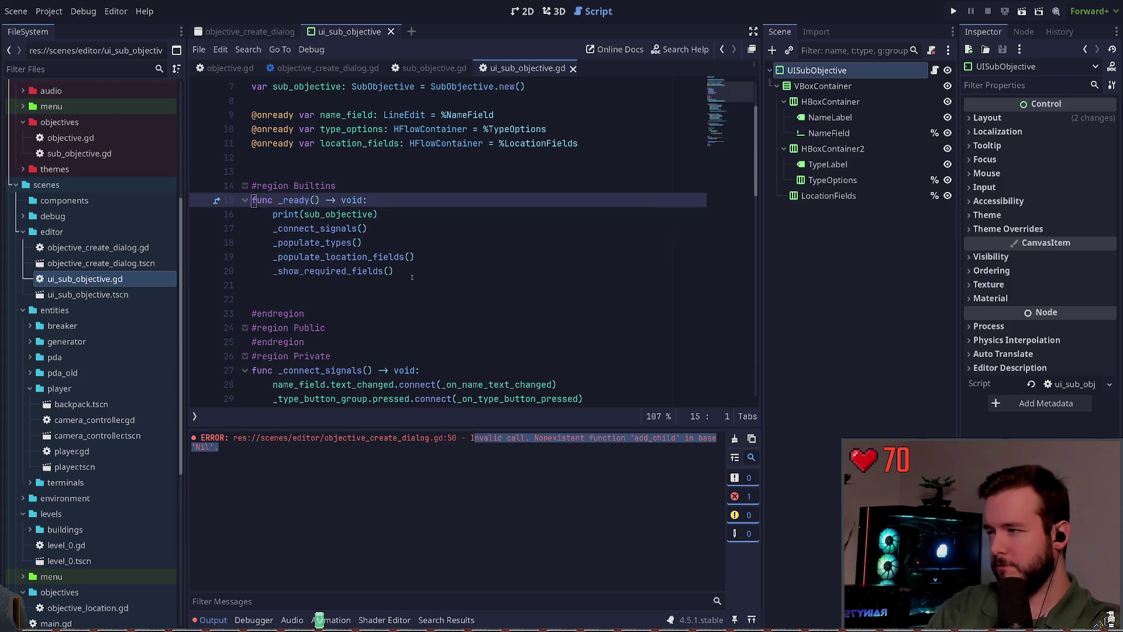
key(Down)
key(Down)
key(Down)
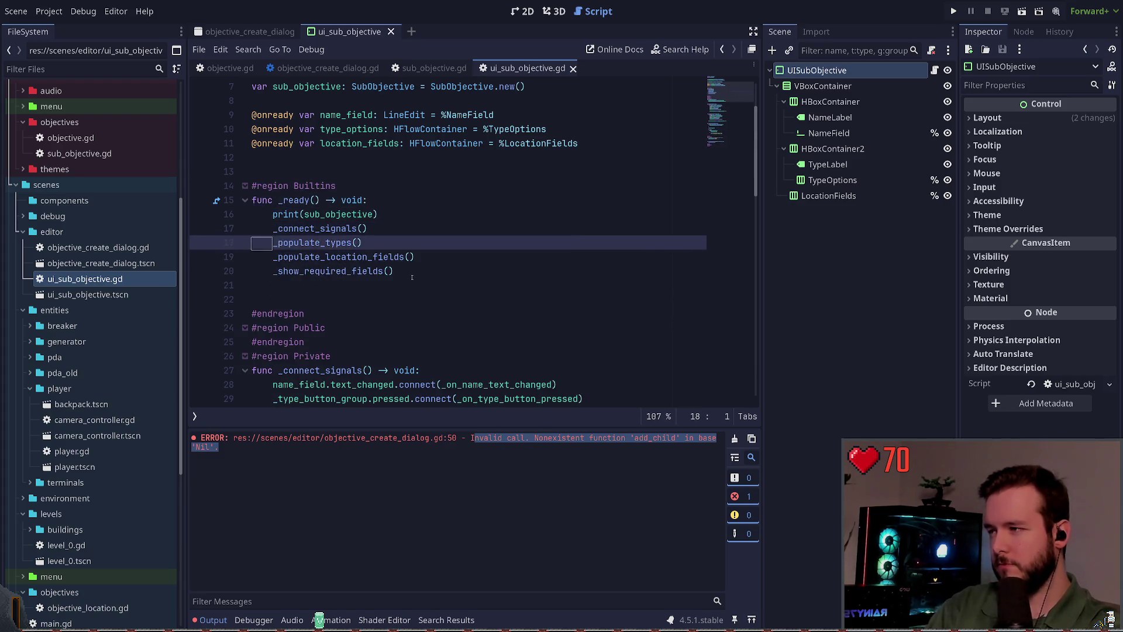
key(Return)
text(func _no)
key(Return)
key(Return)
- Inside _notification, add if what == NOTIFICATION_ENTER_TREE: print("ok")
text(f what == )
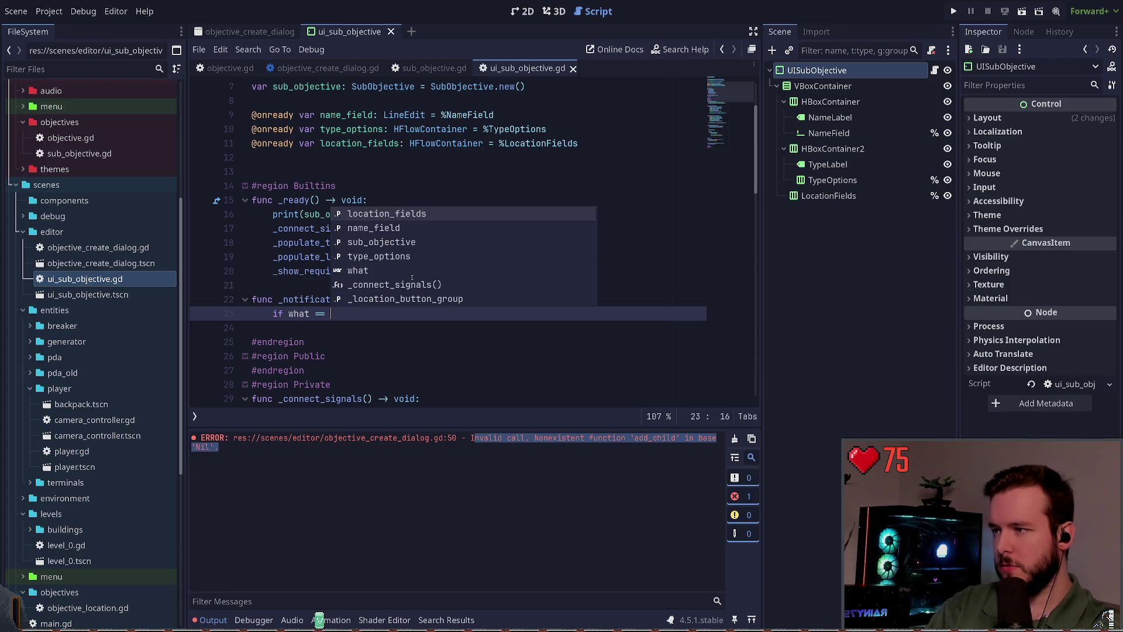
text(SCENEA)
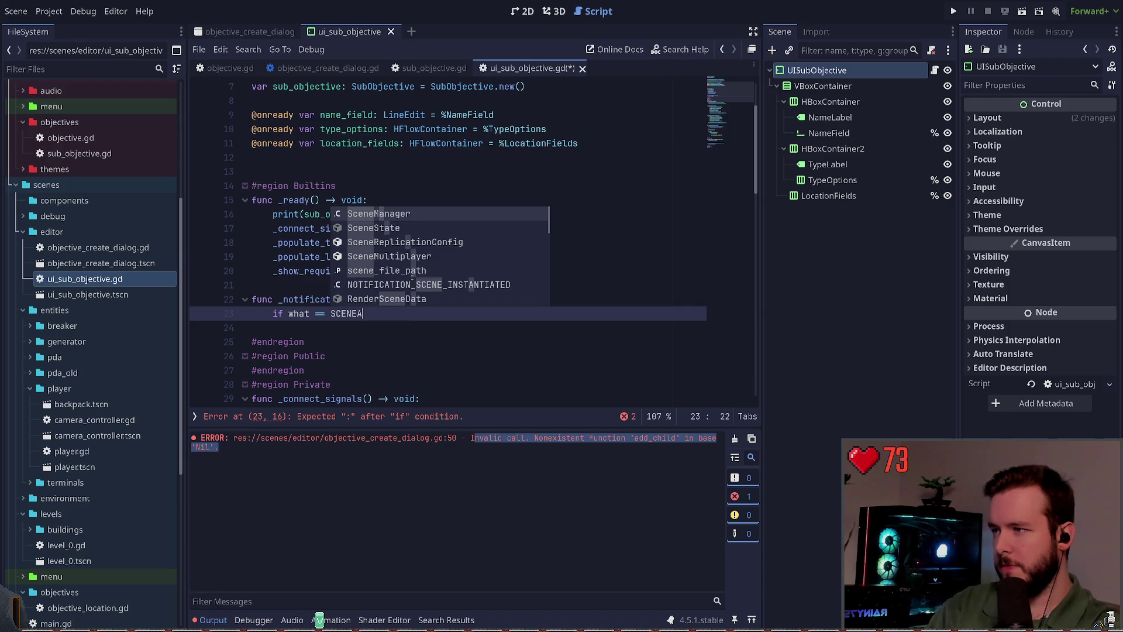
key(BackSpace)
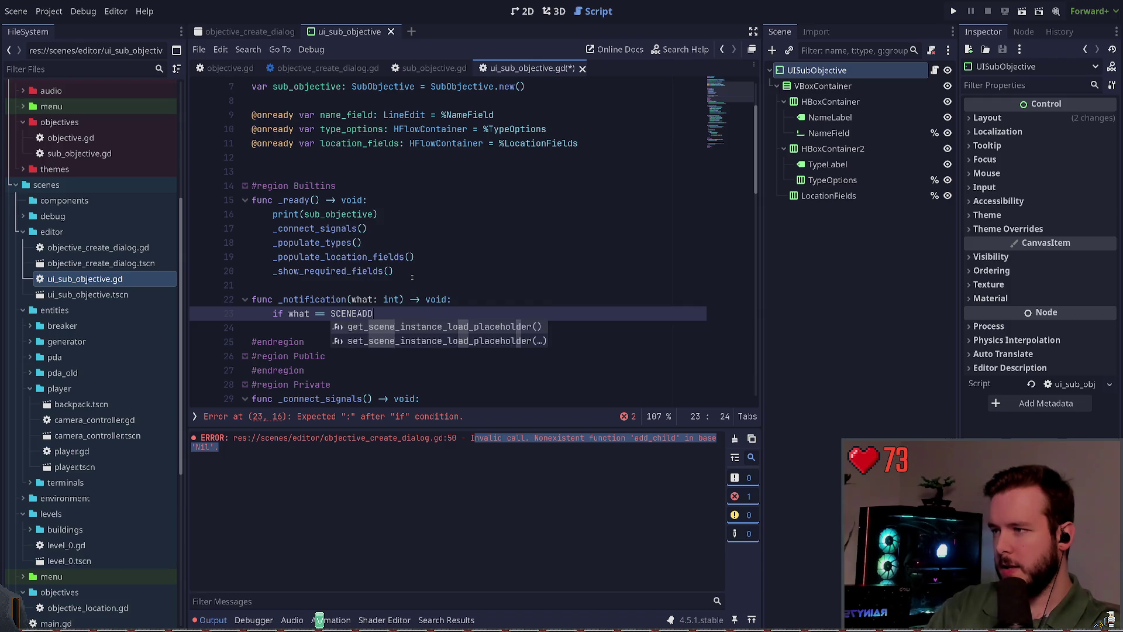
key(BackSpace)
key(BackSpace)
key(BackSpace)
text(TREE)
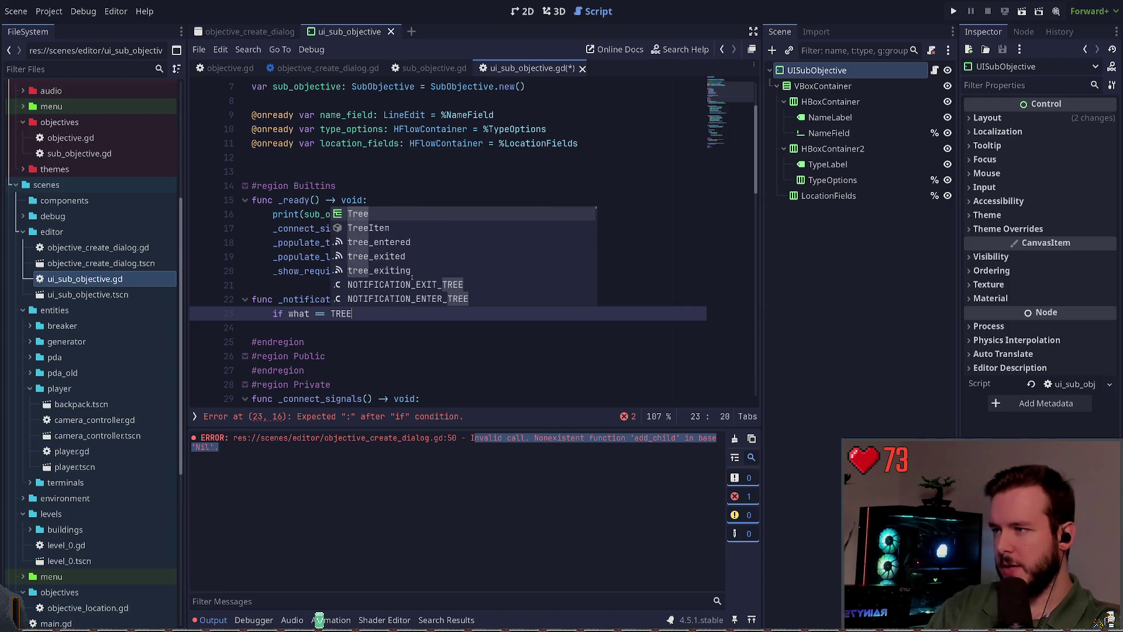
key(Down)
key(Down)
key(Down)
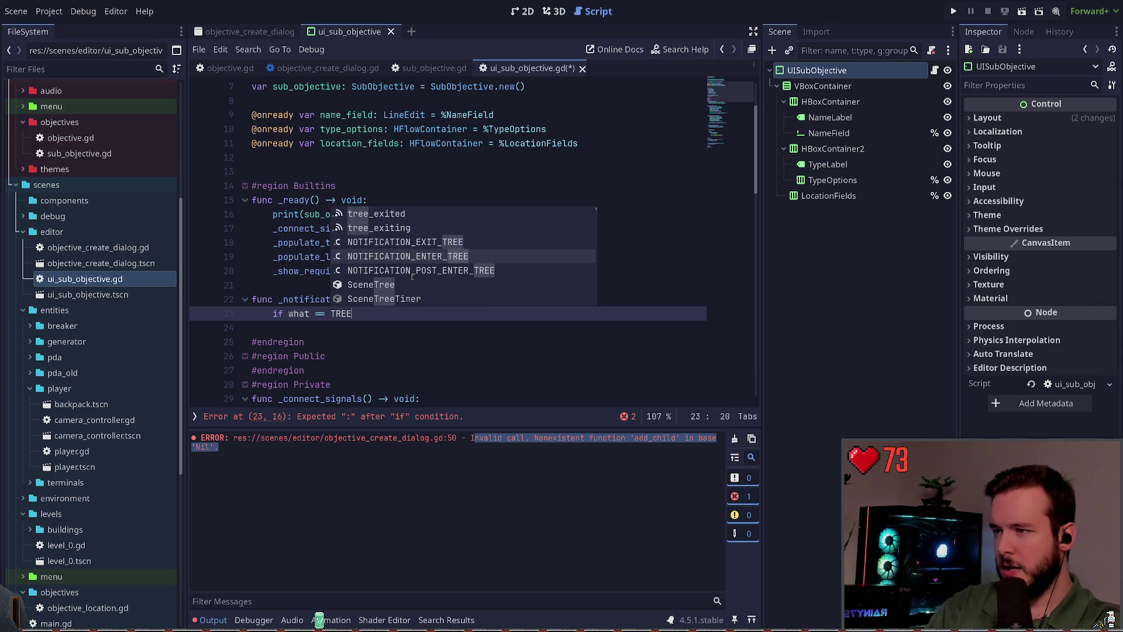
key(Down)
key(Down)
key(Up)
key(Up)
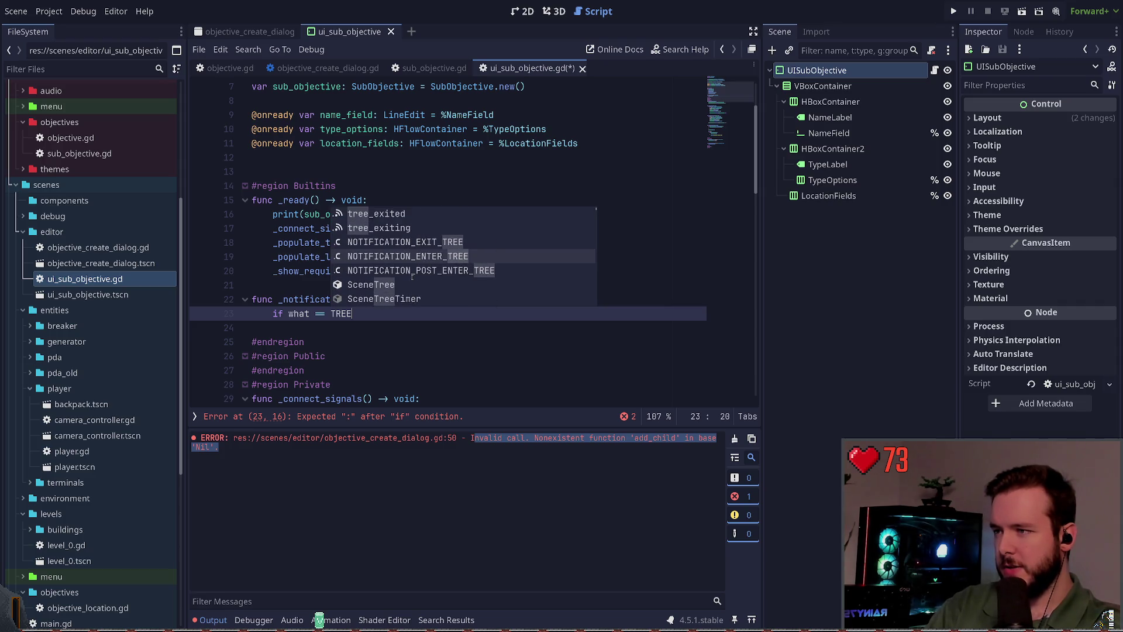
key(Return)
text(:)
key(Return)
text(print("ok"))
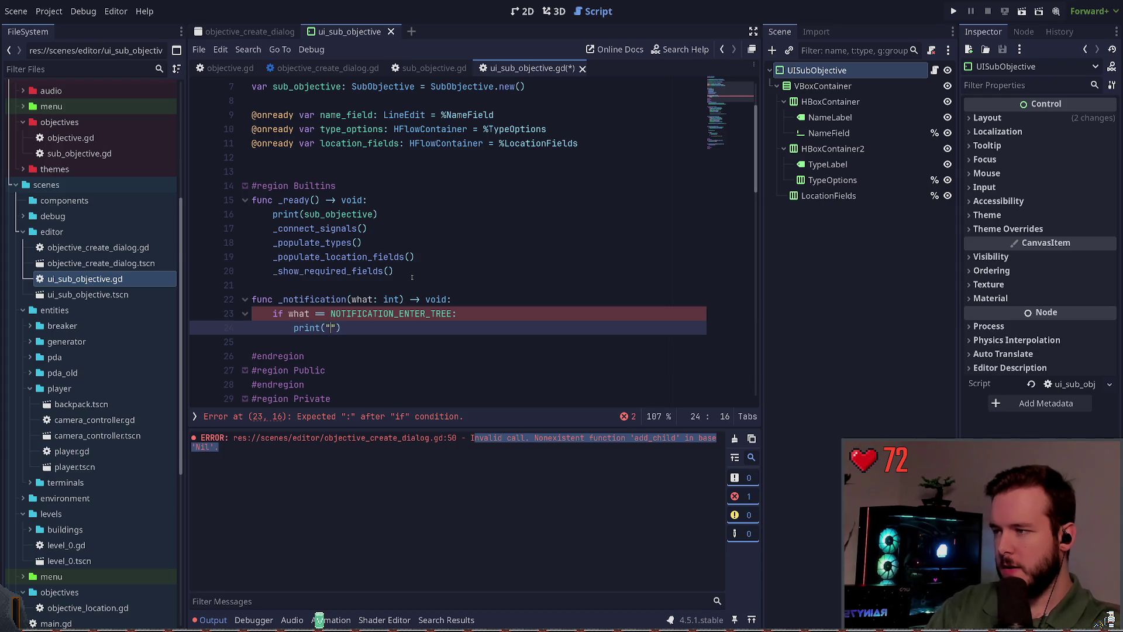
- Add a blank line before the function, make print(what) its first line, and save
key(Return)
key(Up)
key(Up)
key(Up)
key(Return)
key(ctrl+s)
key(Down)
key(End)
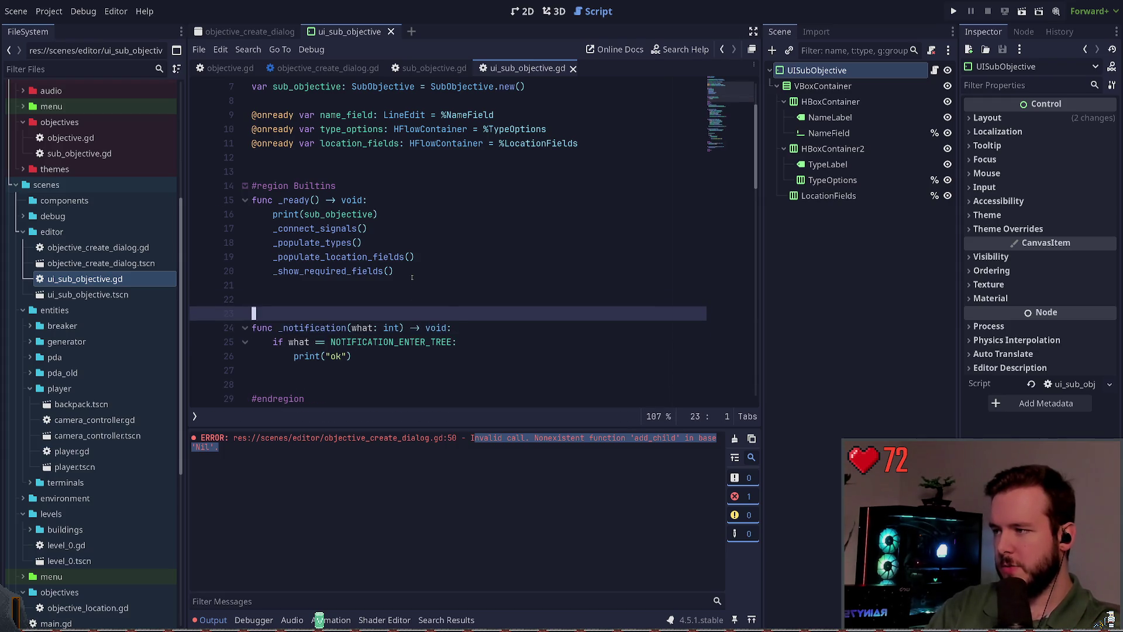
key(Return)
text(print(")
key(BackSpace)
text(what)
key(ctrl+s)
key(Left)
key(Left)
key(Left)
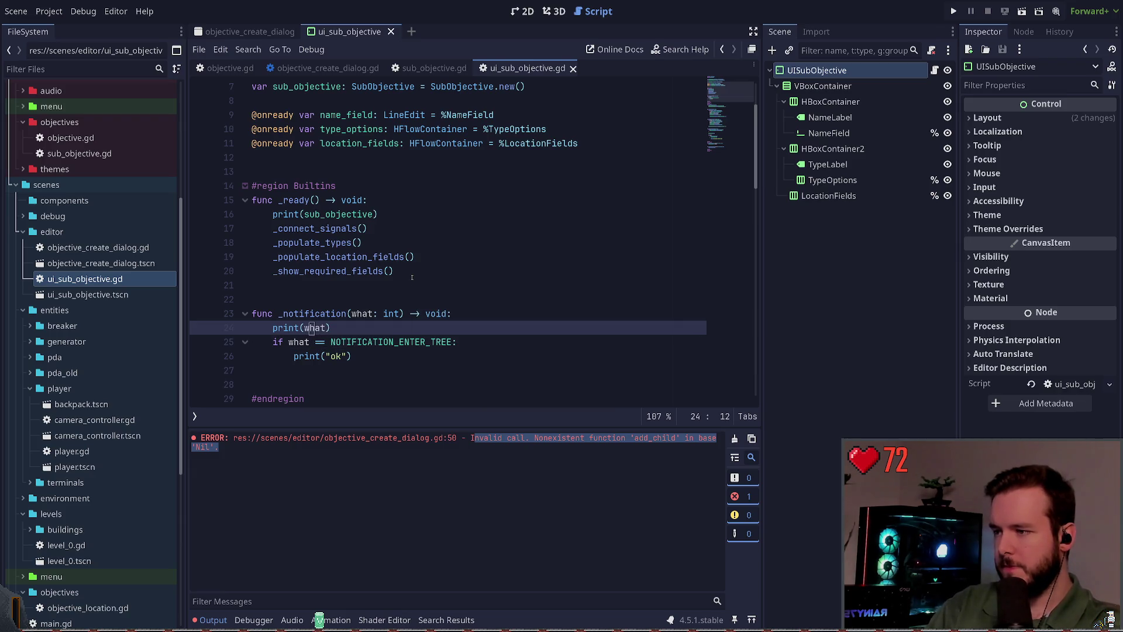
- Test-run the scene, then return to objective_create_dialog.gd
click(437, 313)
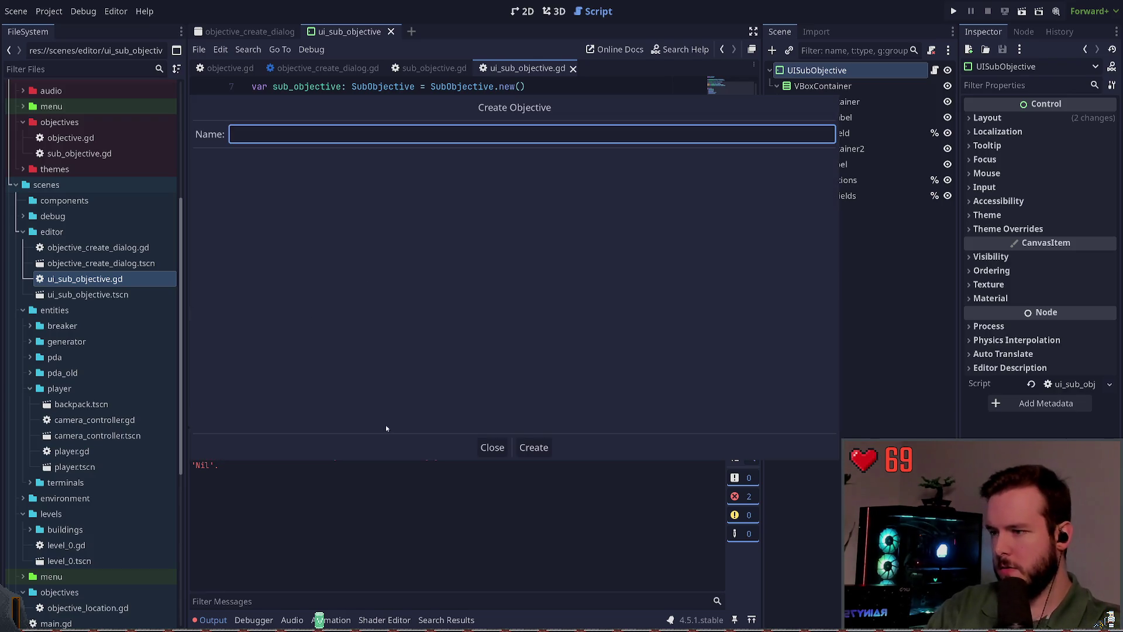
click(490, 447)
key(Up)
key(Up)
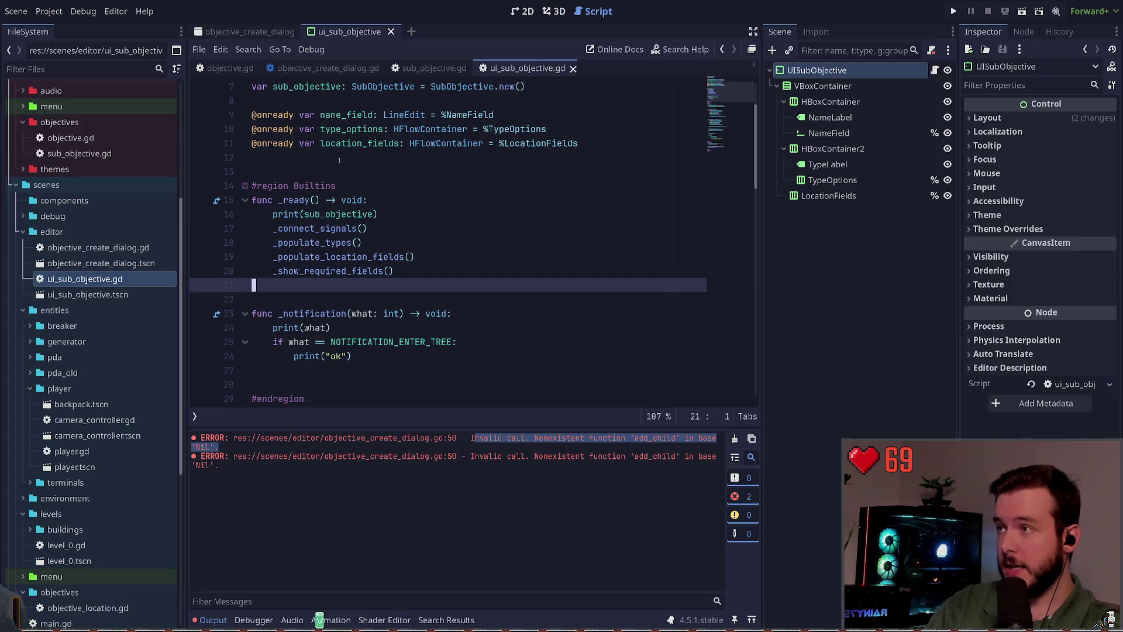
click(313, 69)
- Uncomment the sub_objectives append line in _add_empty_sub_objective
click(406, 244)
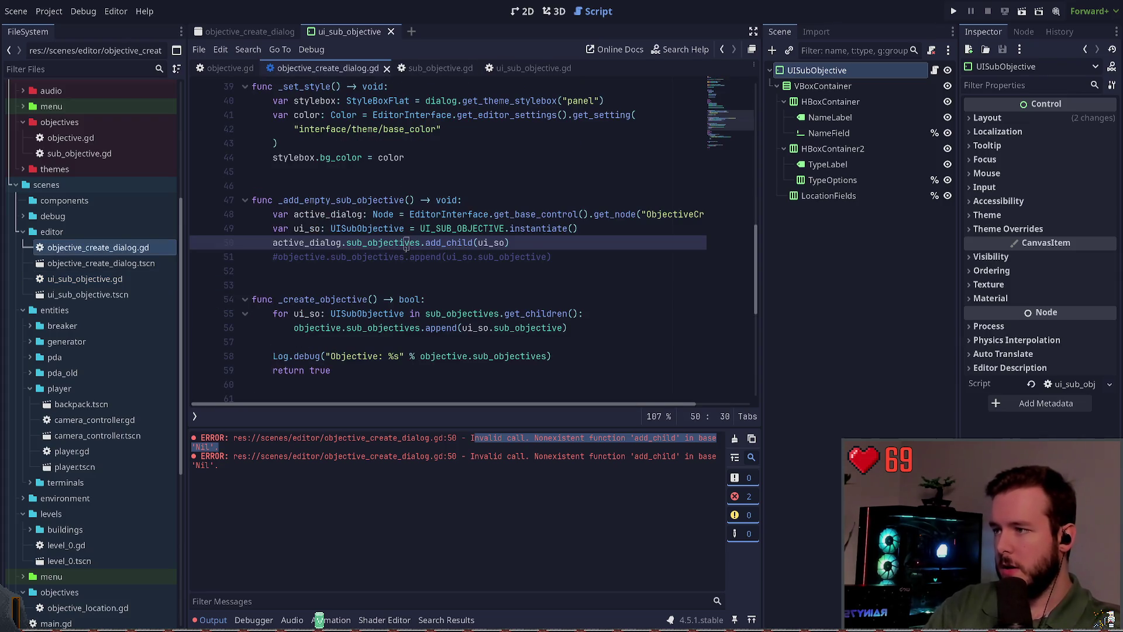
key(ctrl+Home)
key(ctrl+z)
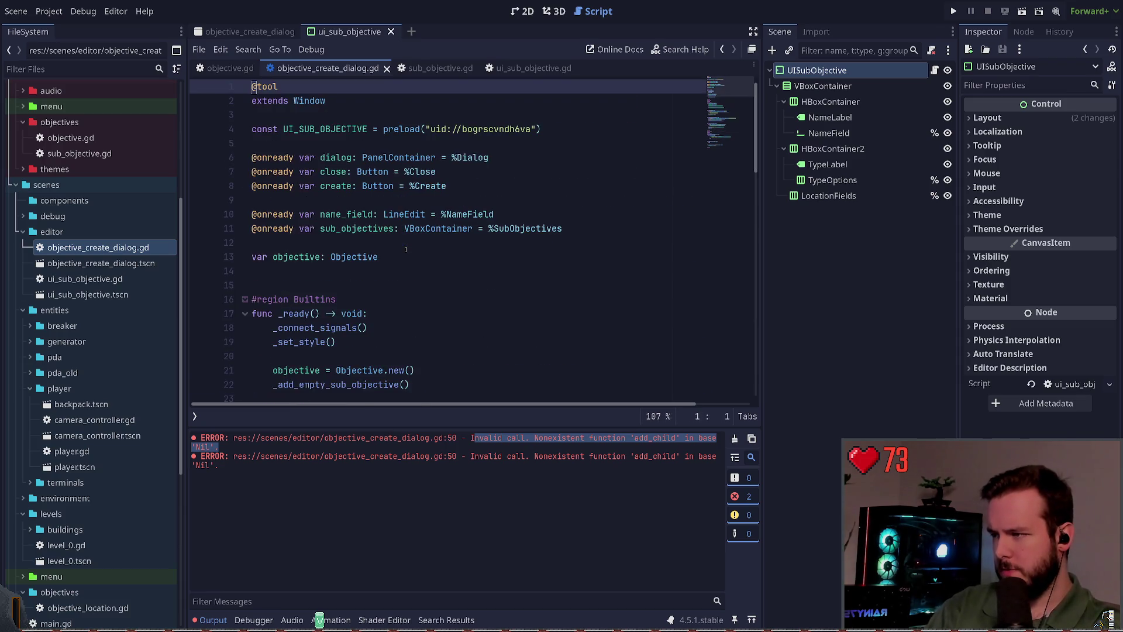
key(ctrl+z)
key(ctrl+z)
key(ctrl+z)
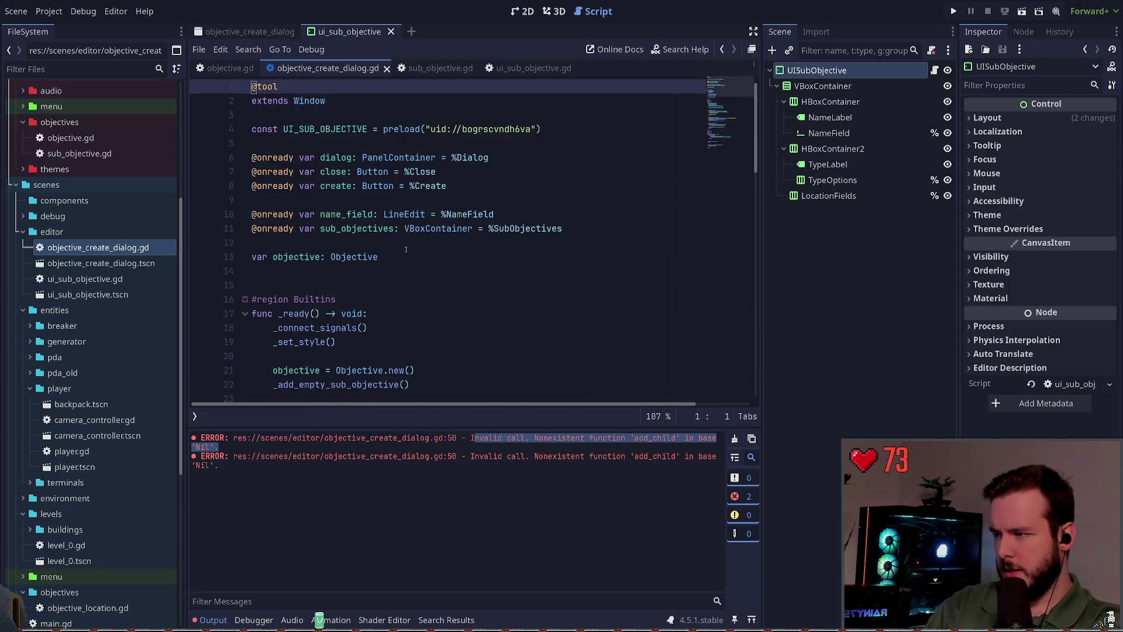
- Delete the active_dialog prefix from add_child and remove the active_dialog declaration line
scroll(346, 242, down, 4)
double_click(322, 200)
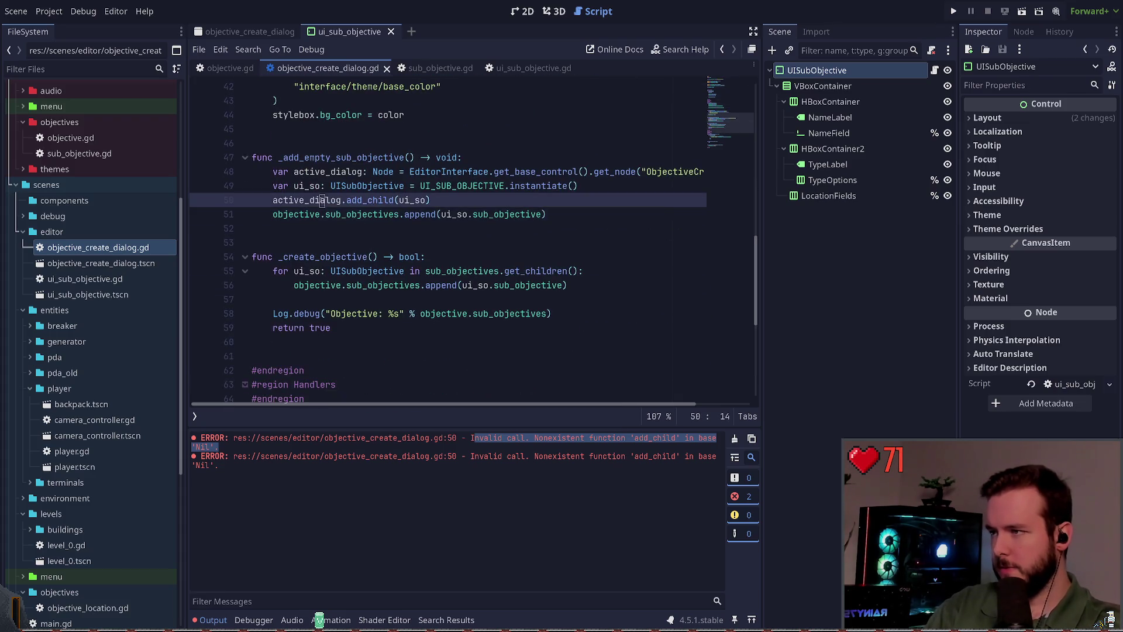
key(BackSpace)
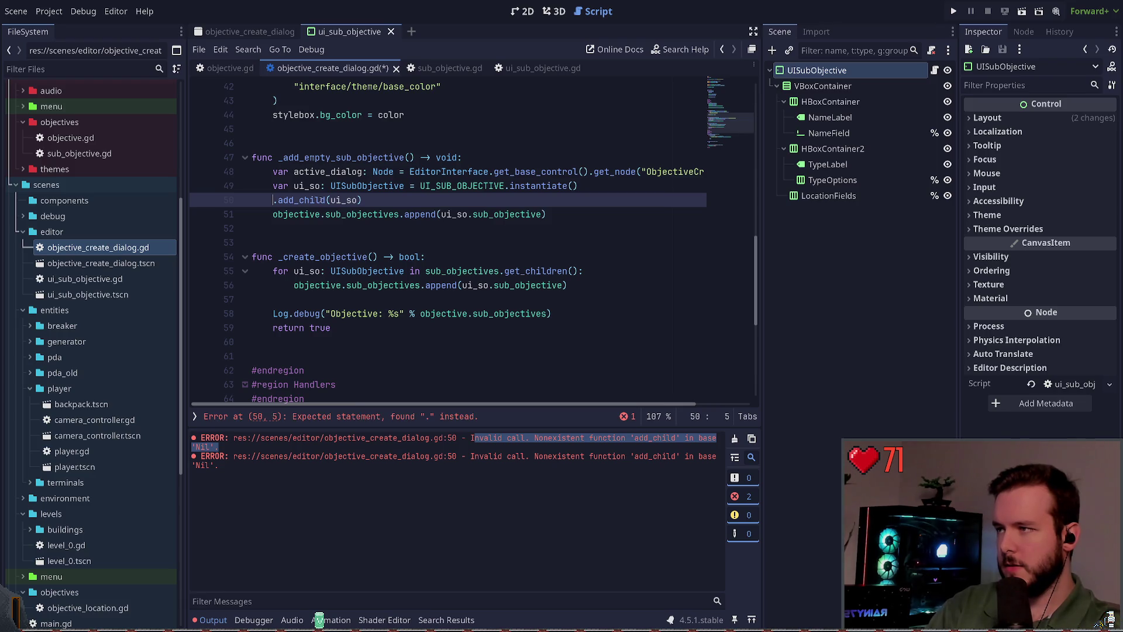
key(Up)
key(Up)
key(ctrl+shift+k)
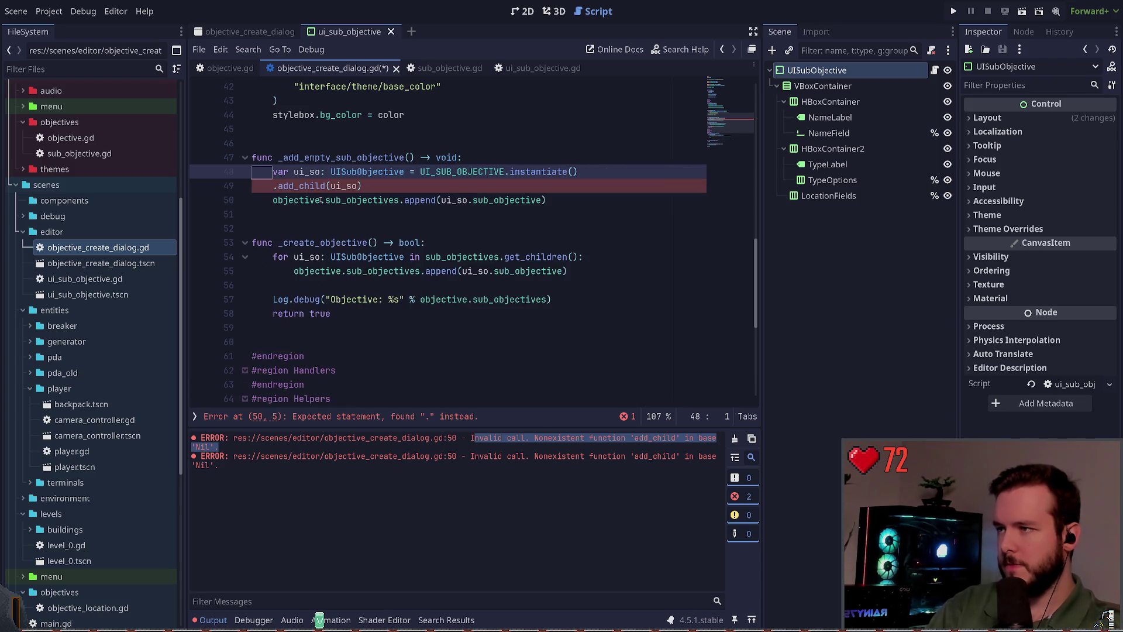
key(Down)
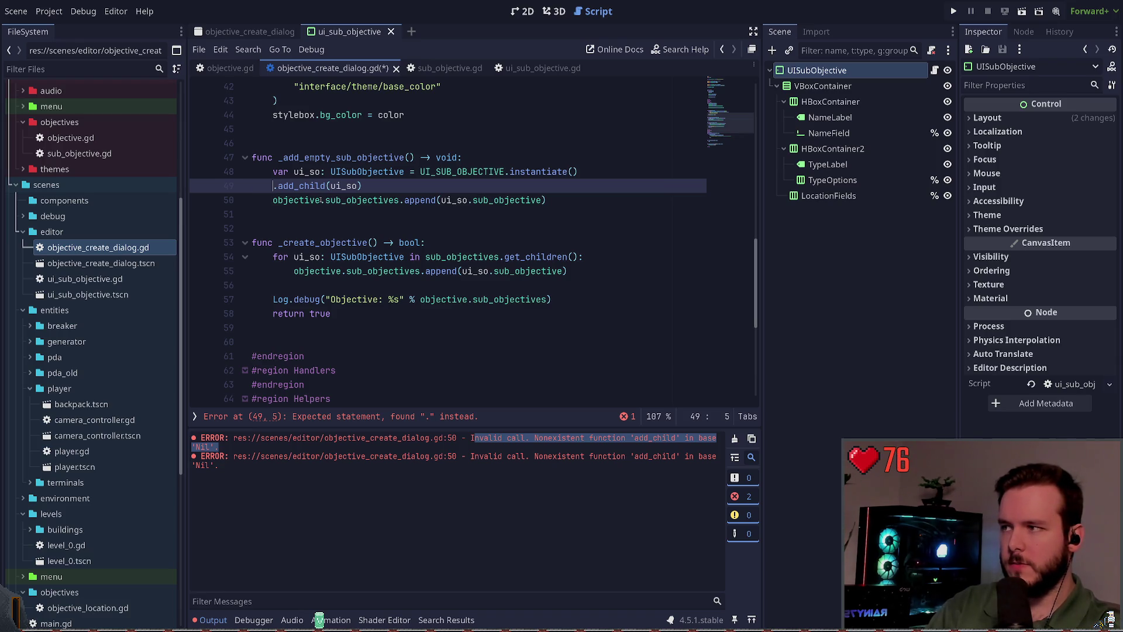
click(265, 36)
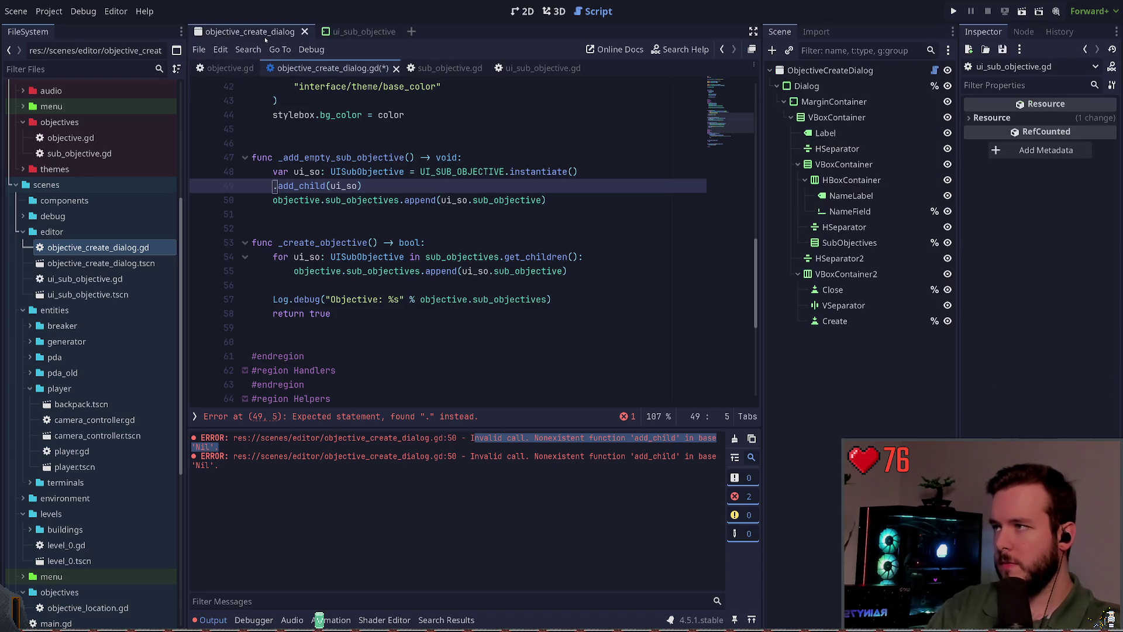
- Prefix add_child(ui_so) with sub_objectives and save the script
text(sub_objec)
key(Return)
key(ctrl+s)
click(280, 200)
- Run the dialog with F6, close it, and select the new sub_objective access error in Output
key(F6)
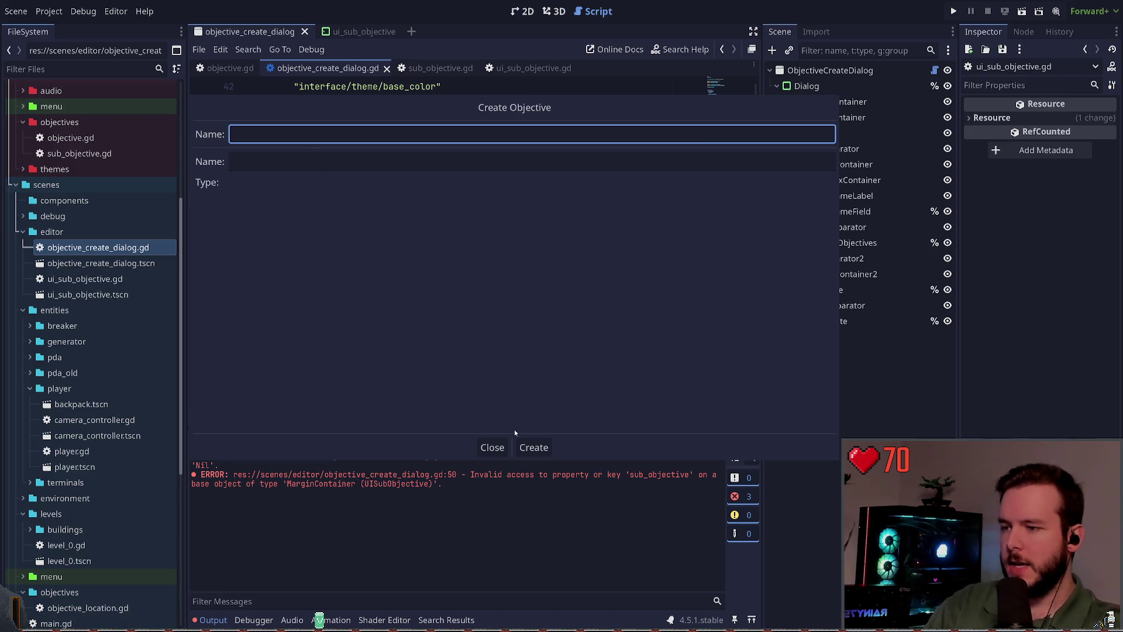
click(492, 447)
click(386, 242)
drag(442, 484, 177, 473)
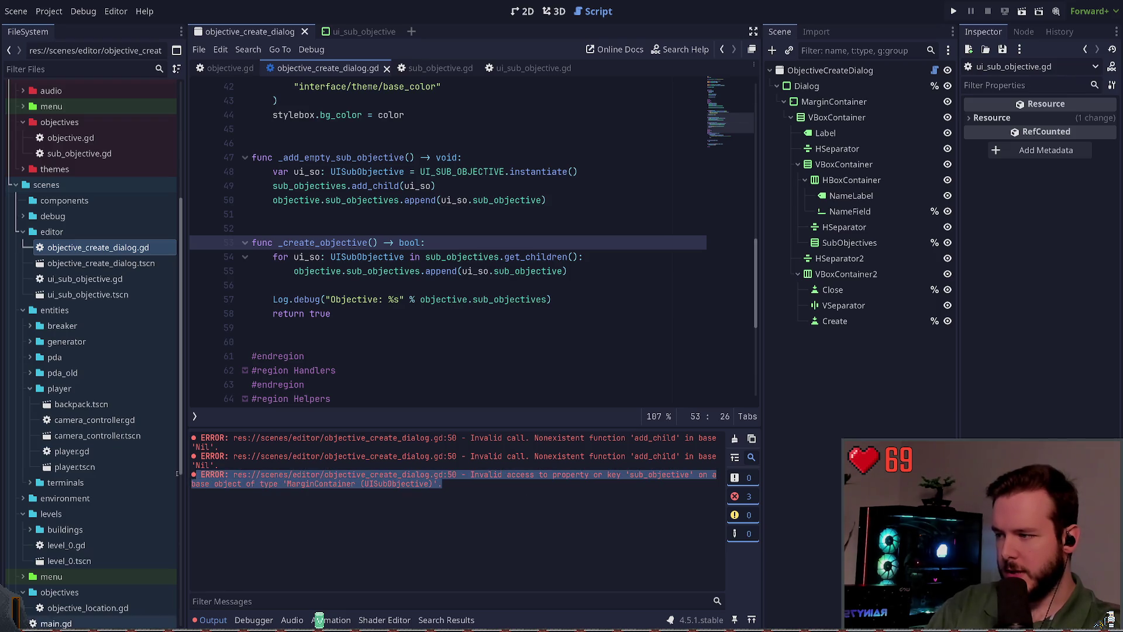
click(343, 283)
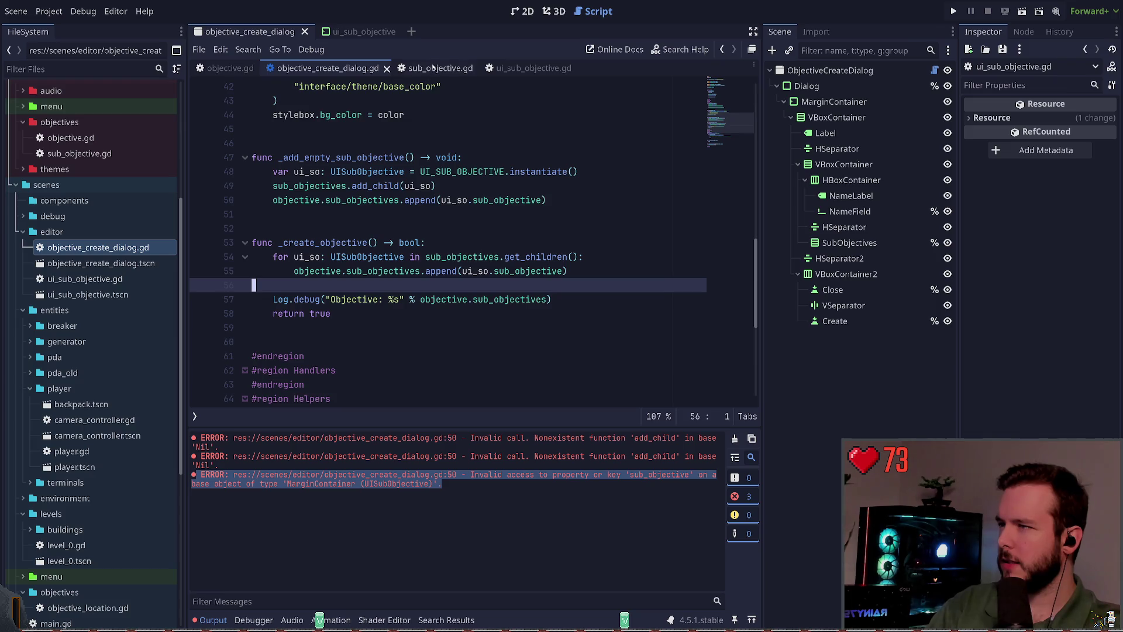
click(439, 68)
click(526, 68)
scroll(432, 263, up, 1)
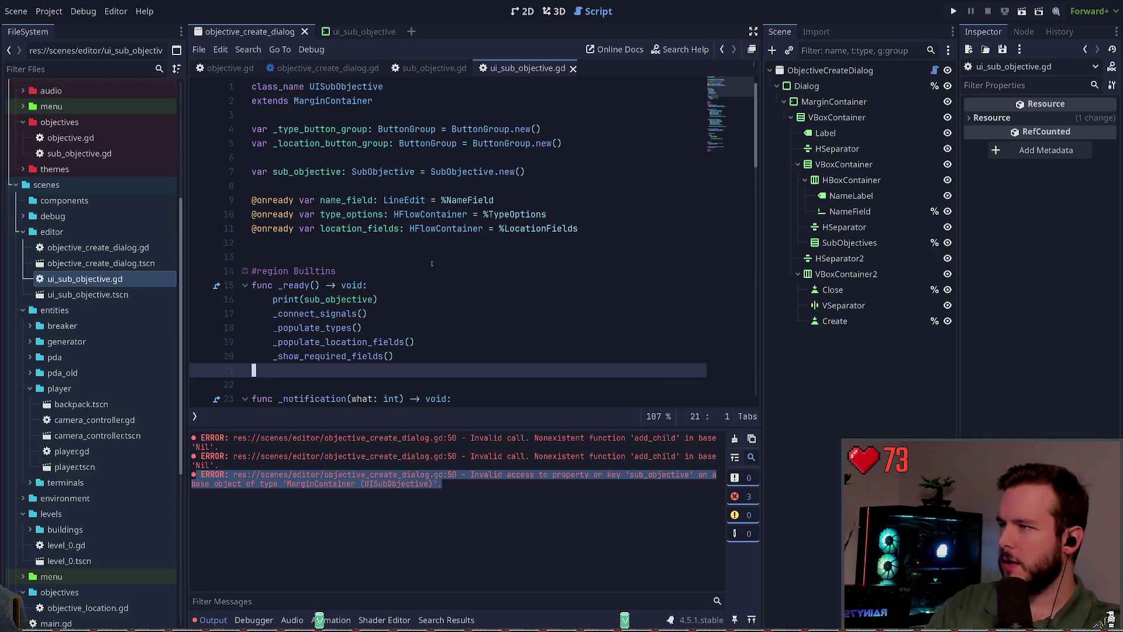
click(416, 115)
key(Up)
key(Up)
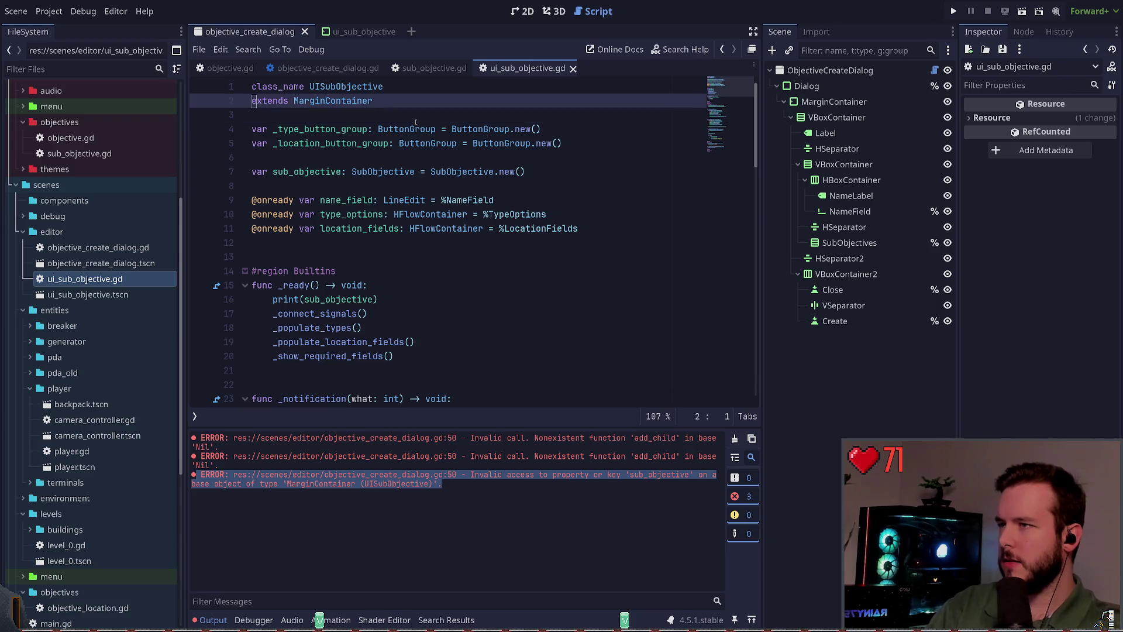
key(Return)
key(Up)
text(@tool)
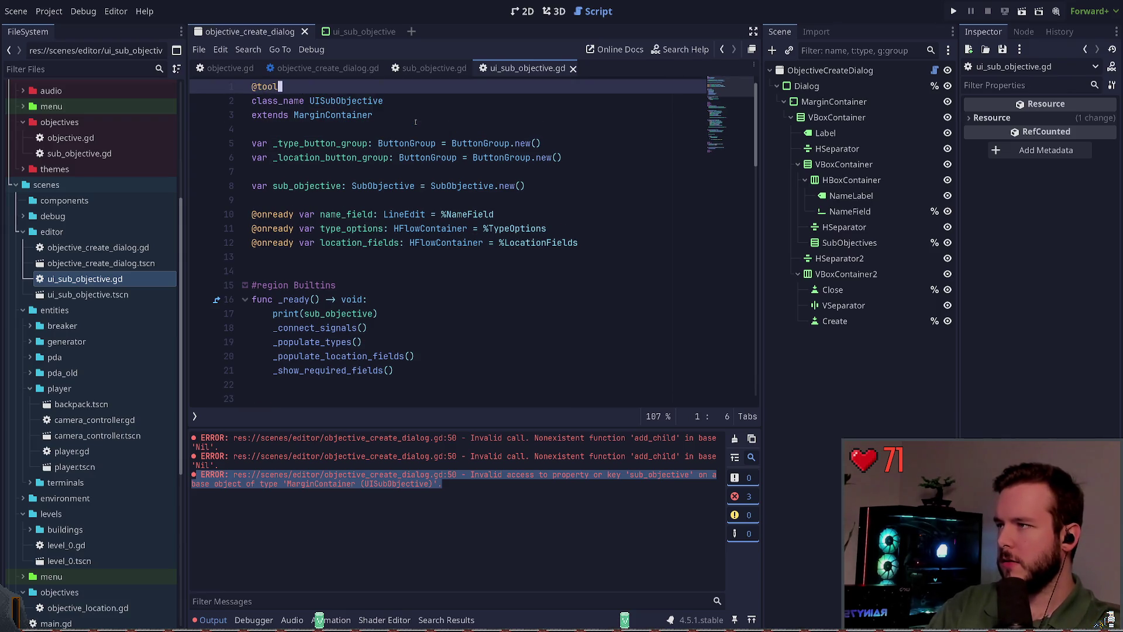
- Save, test-run and close the Create Objective dialog, then go to sub_objective.gd
key(ctrl+s)
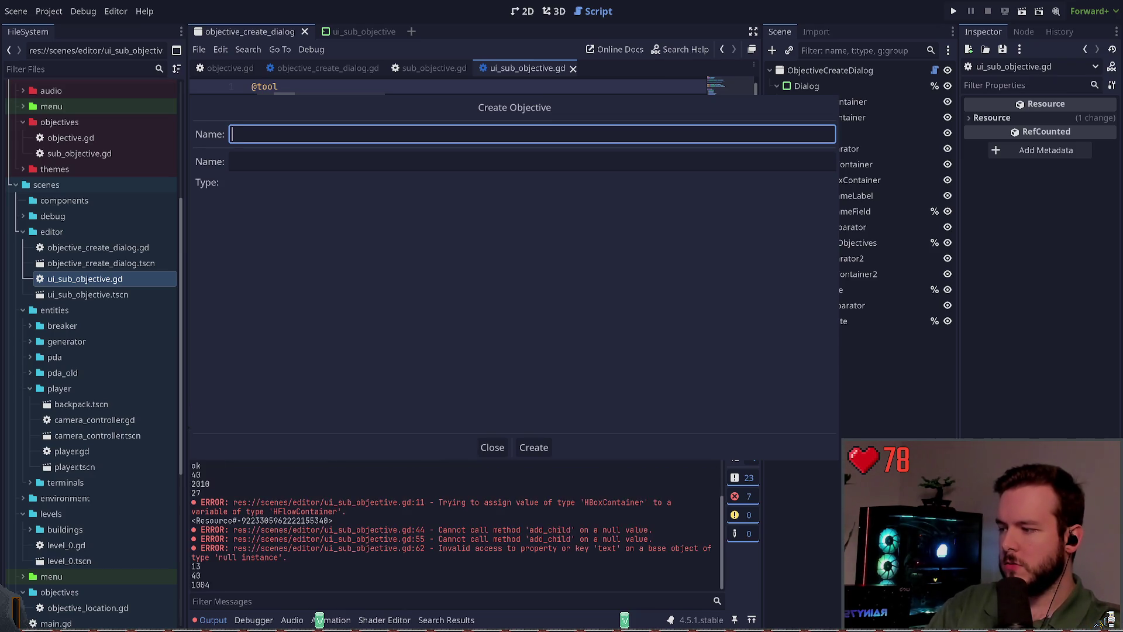
click(492, 447)
key(alt+Left)
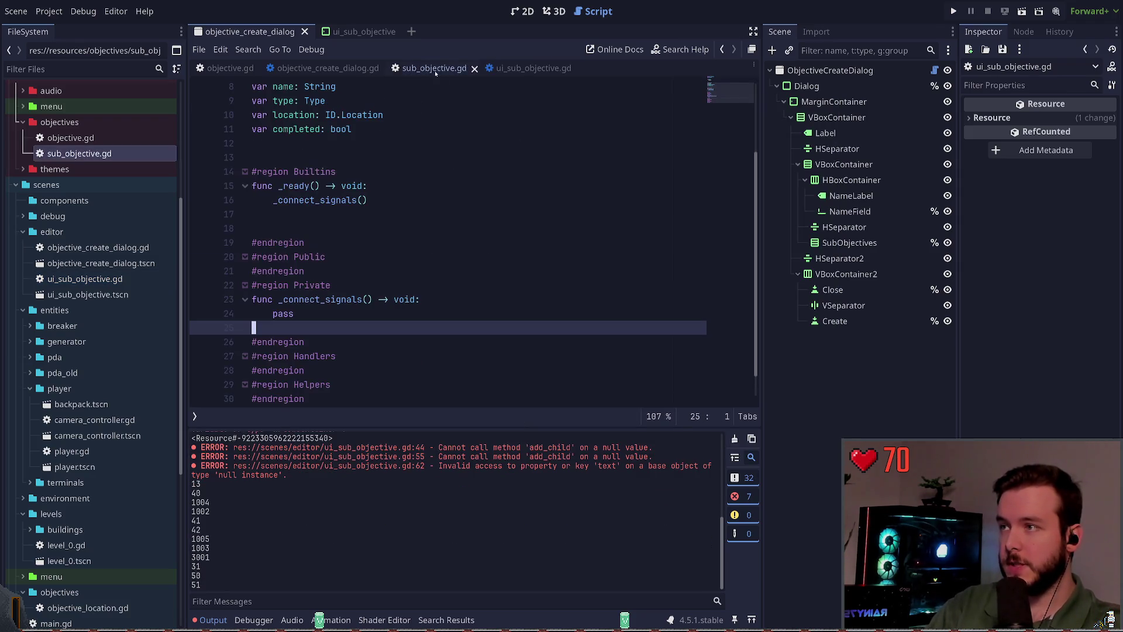
- Return to ui_sub_objective.gd and delete the whole _notification function
key(alt+Left)
scroll(414, 185, up, 5)
scroll(414, 186, down, 8)
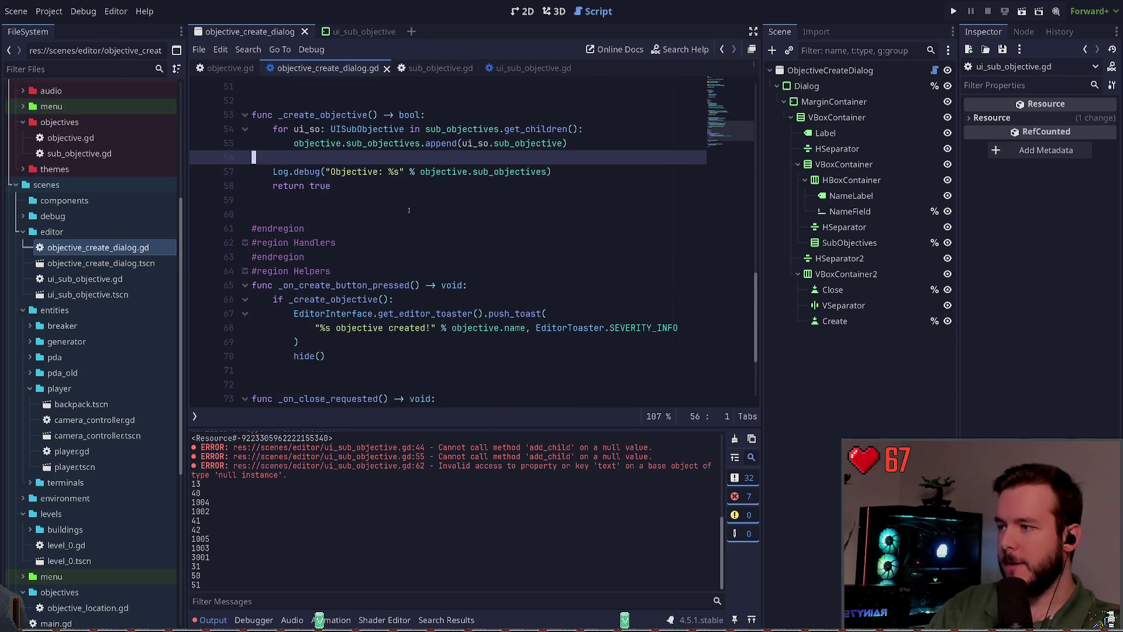
scroll(414, 186, down, 3)
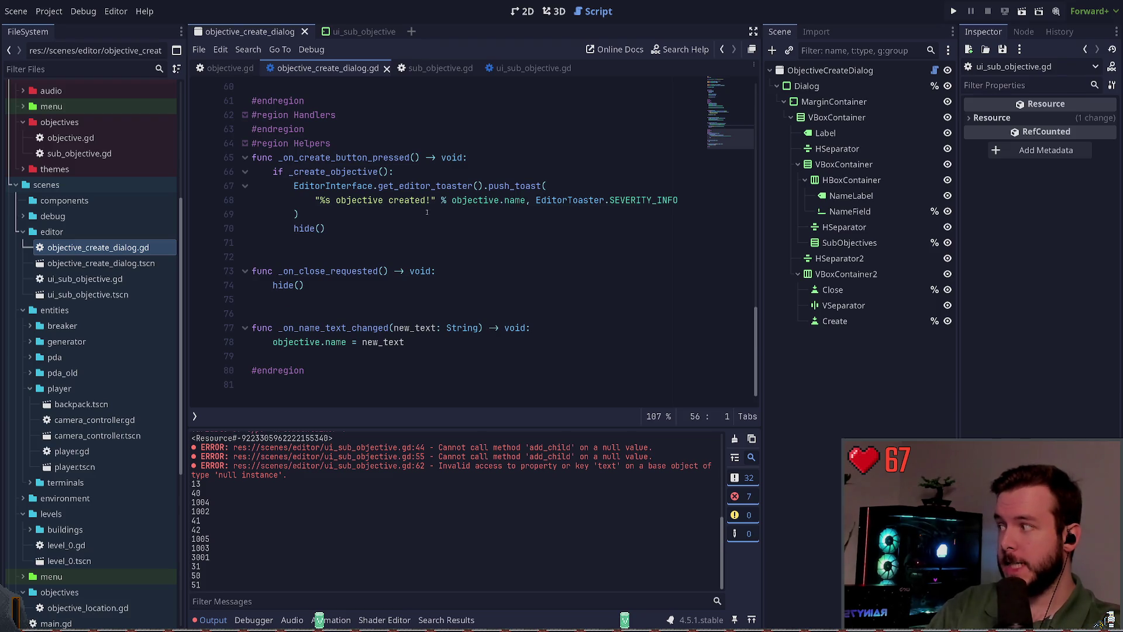
click(527, 68)
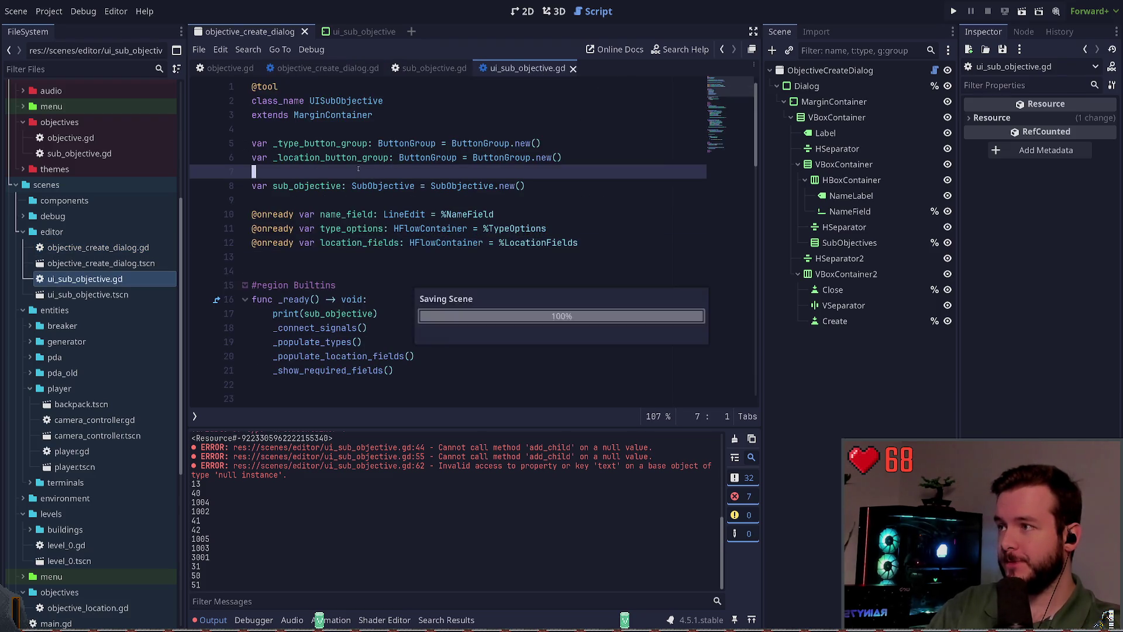
click(286, 86)
key(Down)
key(Down)
key(Down)
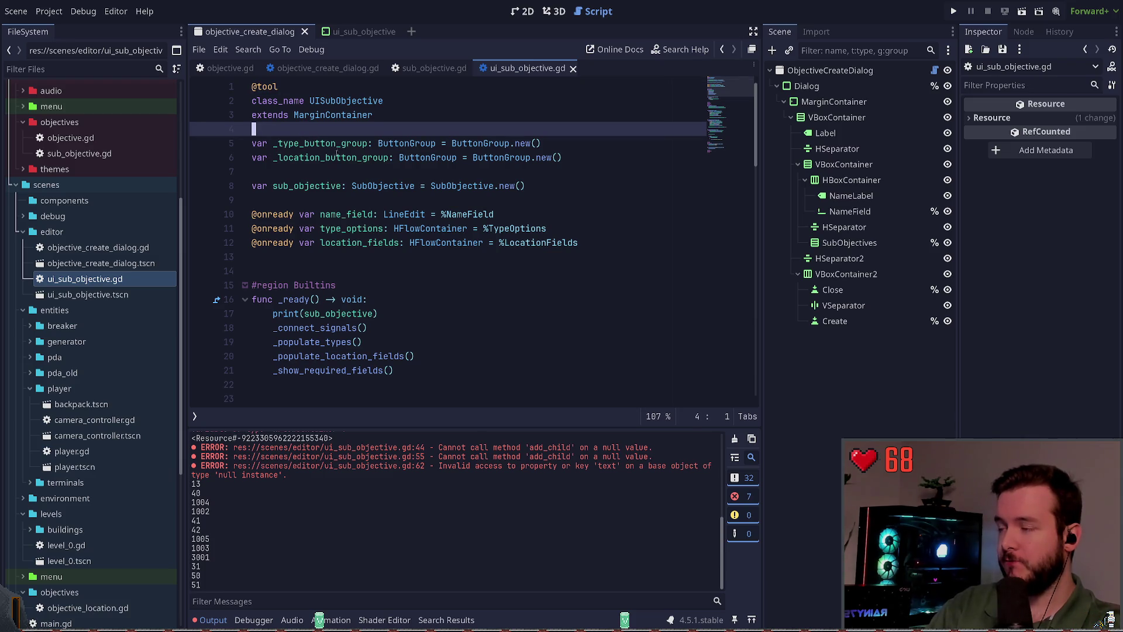
scroll(342, 161, down, 6)
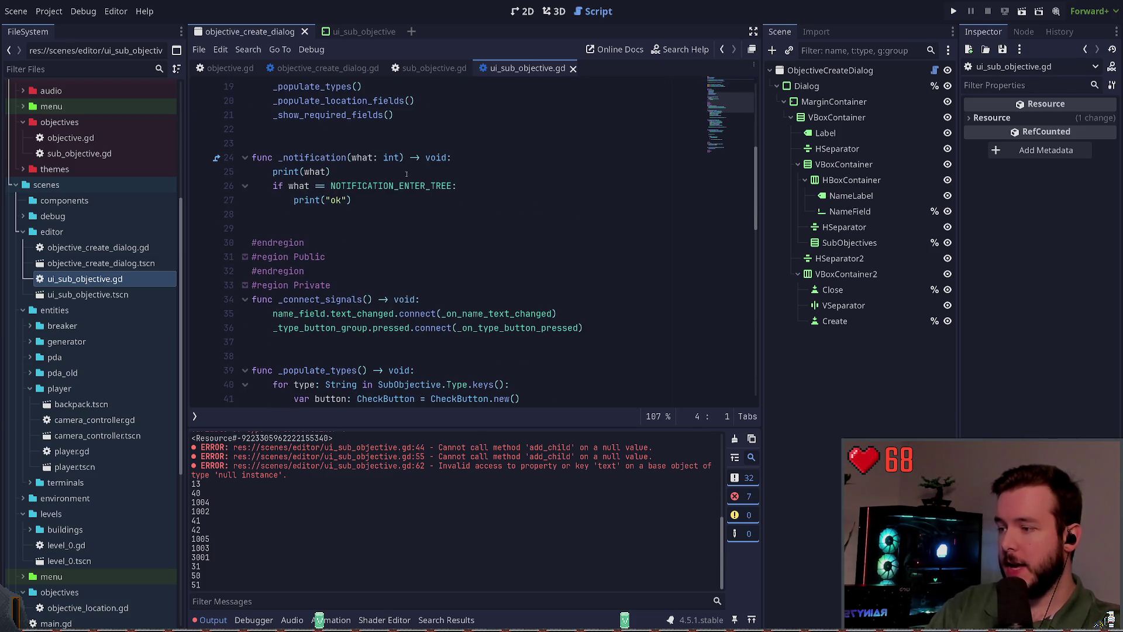
drag(377, 193, 217, 157)
key(BackSpace)
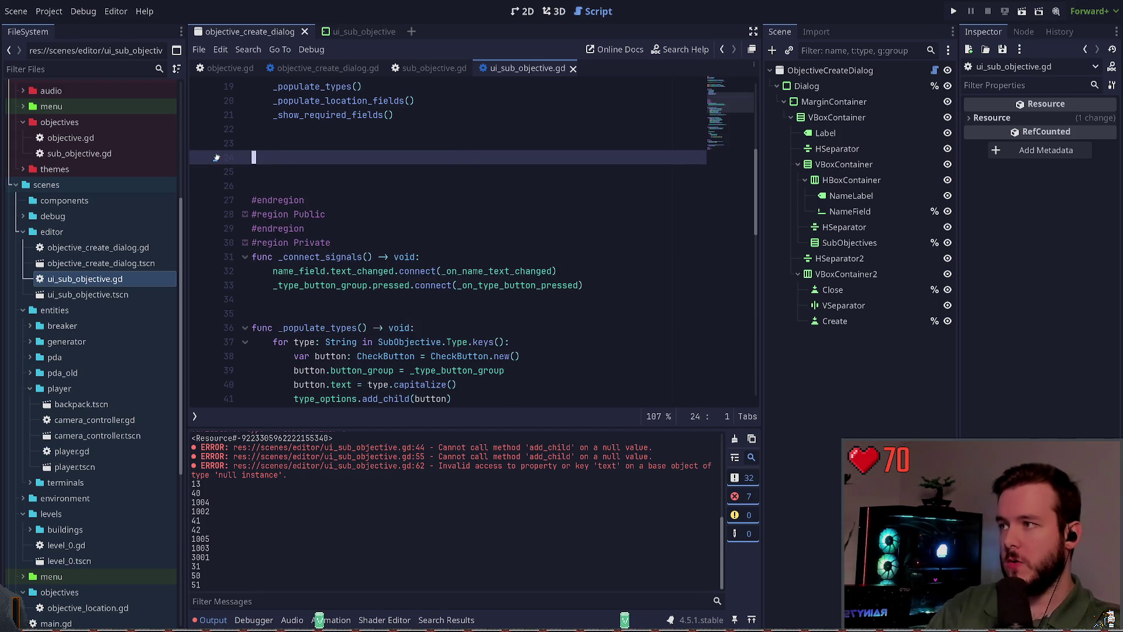
- Remove the print(sub_objective) debug line and leftover blank lines, then save
scroll(217, 157, up, 1)
key(Up)
key(Up)
scroll(216, 157, up, 2)
key(Up)
key(Up)
key(Up)
key(ctrl+shift+k)
key(Down)
key(Down)
key(Down)
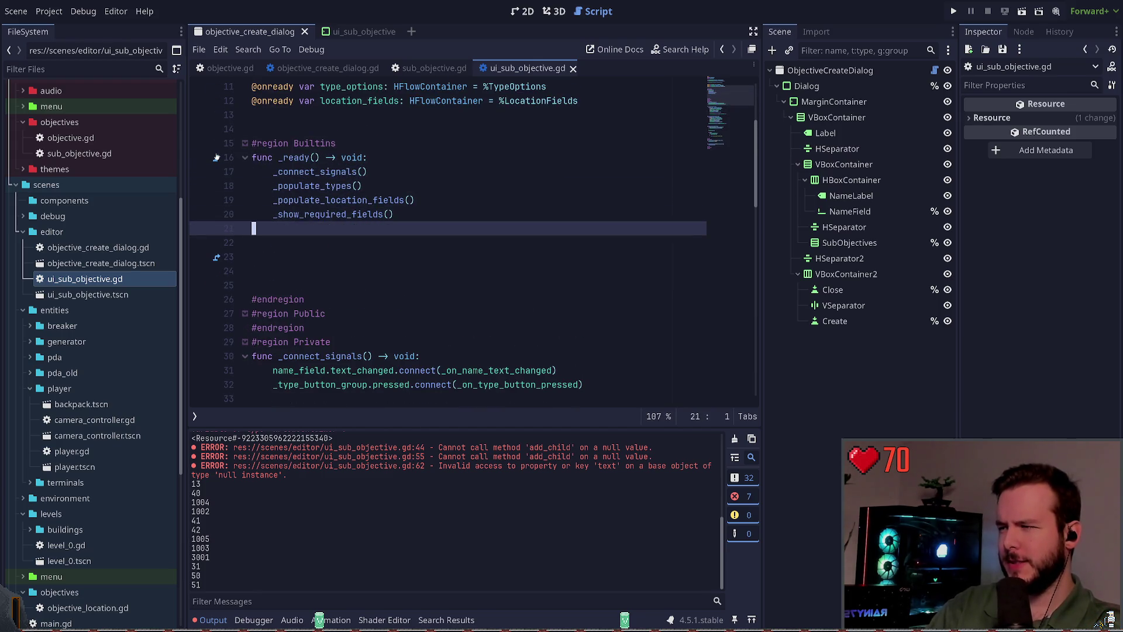
key(ctrl+s)
key(Delete)
key(Delete)
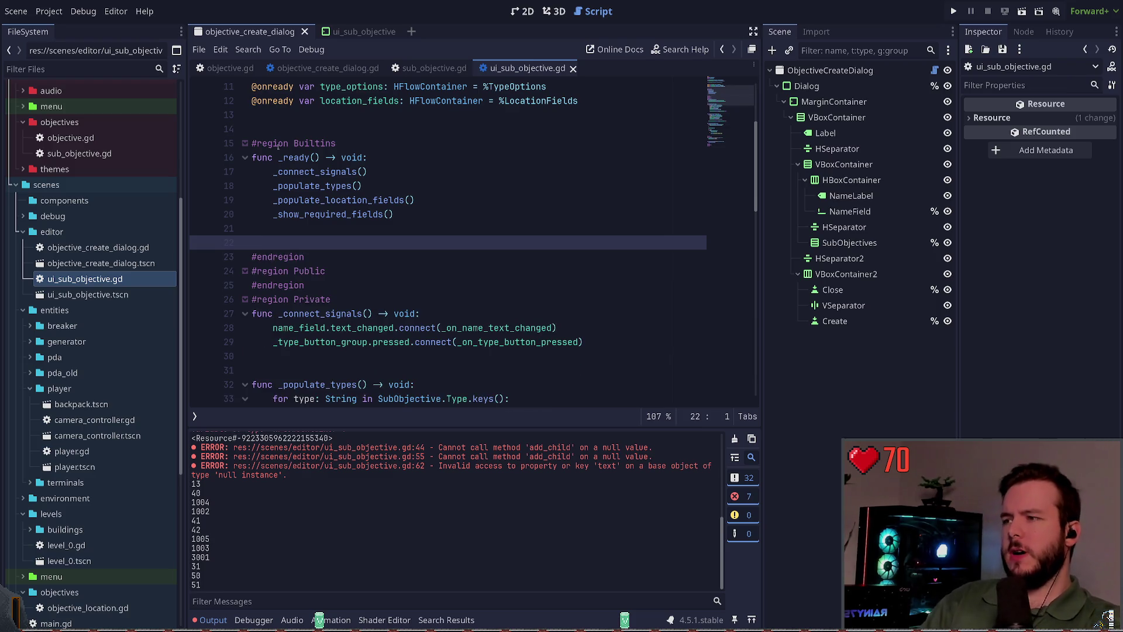
- Rerun and close the Create Objective dialog, then return to objective_create_dialog.gd at line 14
key(F6)
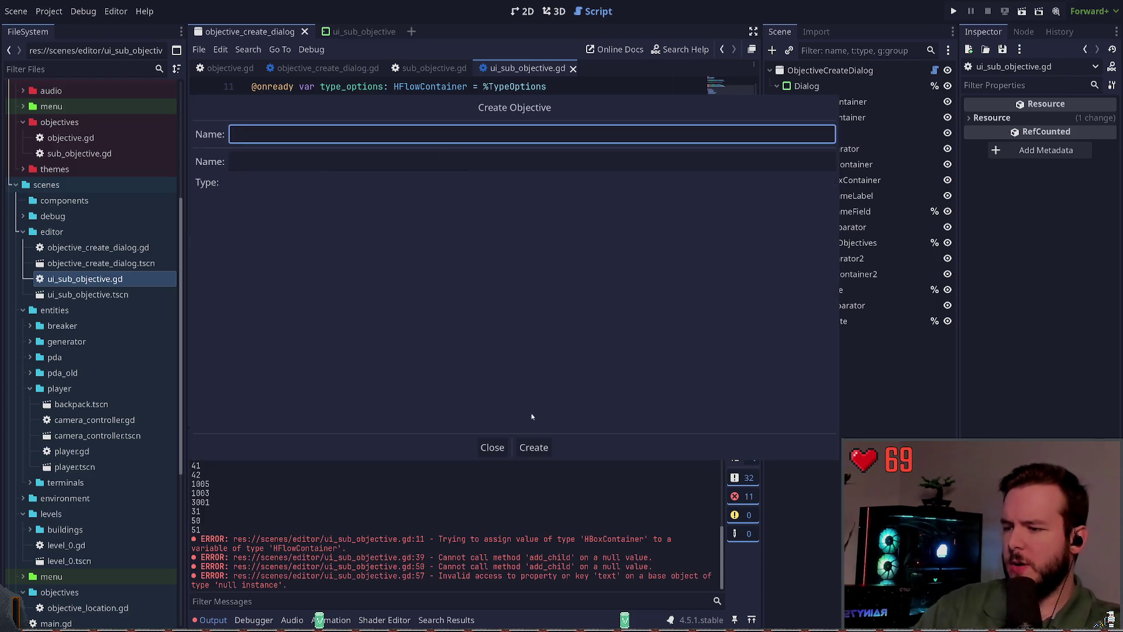
click(493, 447)
click(327, 68)
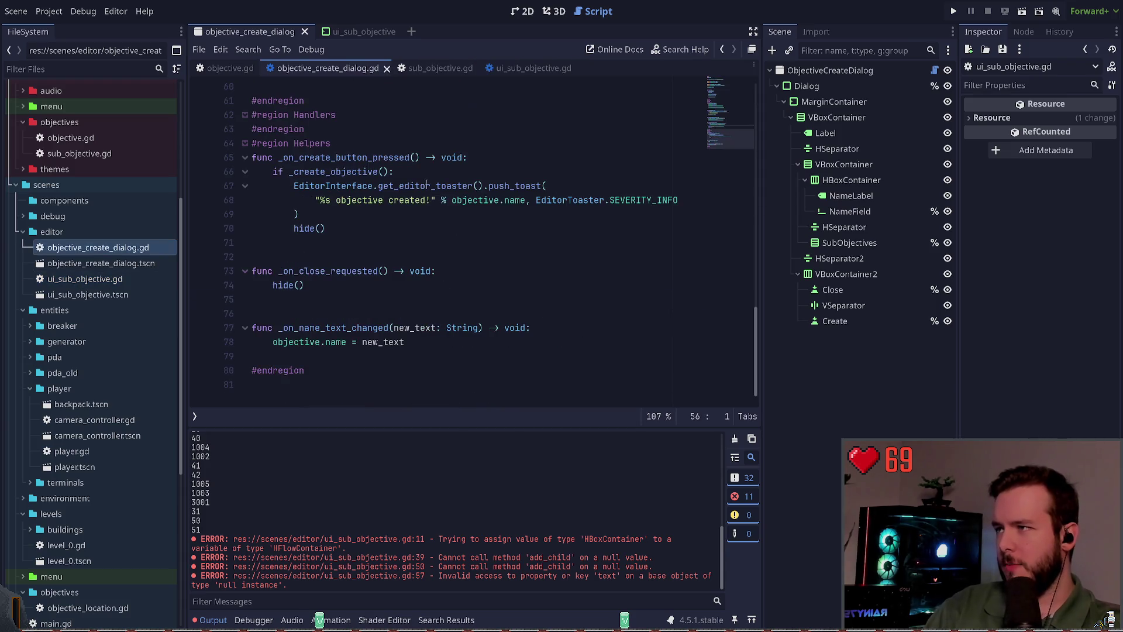
click(403, 257)
scroll(403, 319, up, 10)
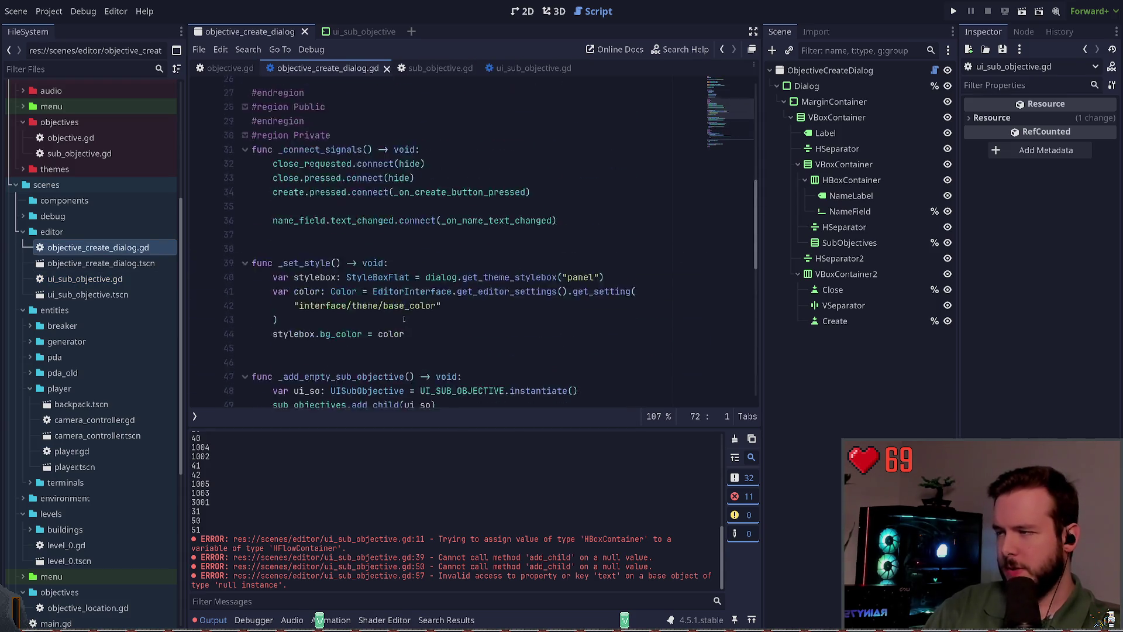
scroll(404, 319, up, 8)
click(403, 269)
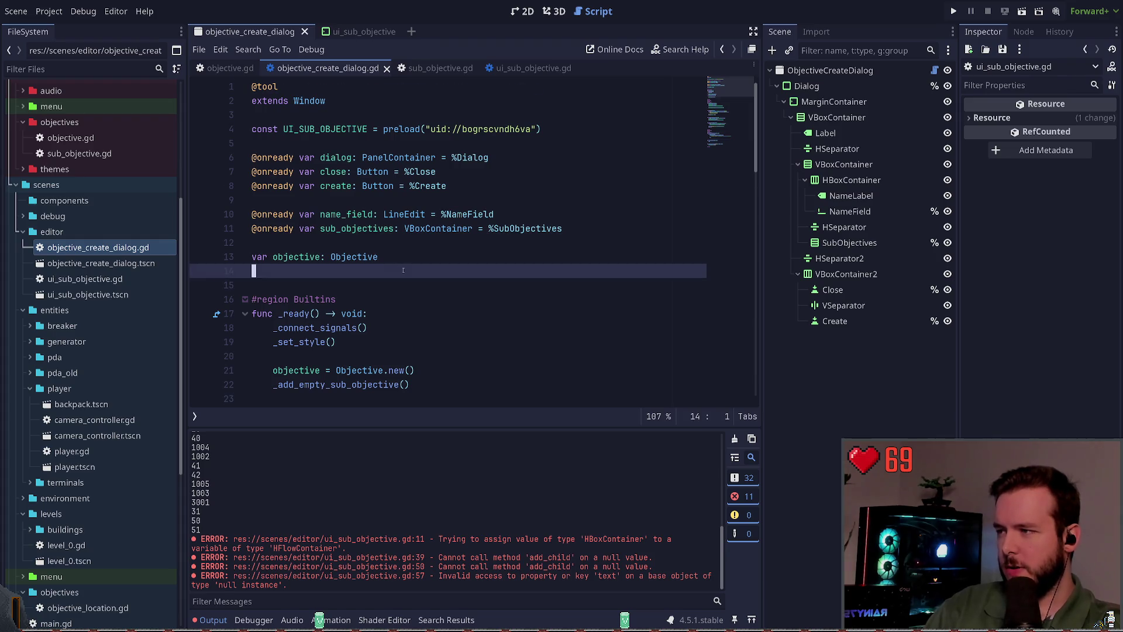
- Search objective_create_dialog.gd for add_child
scroll(403, 269, down, 4)
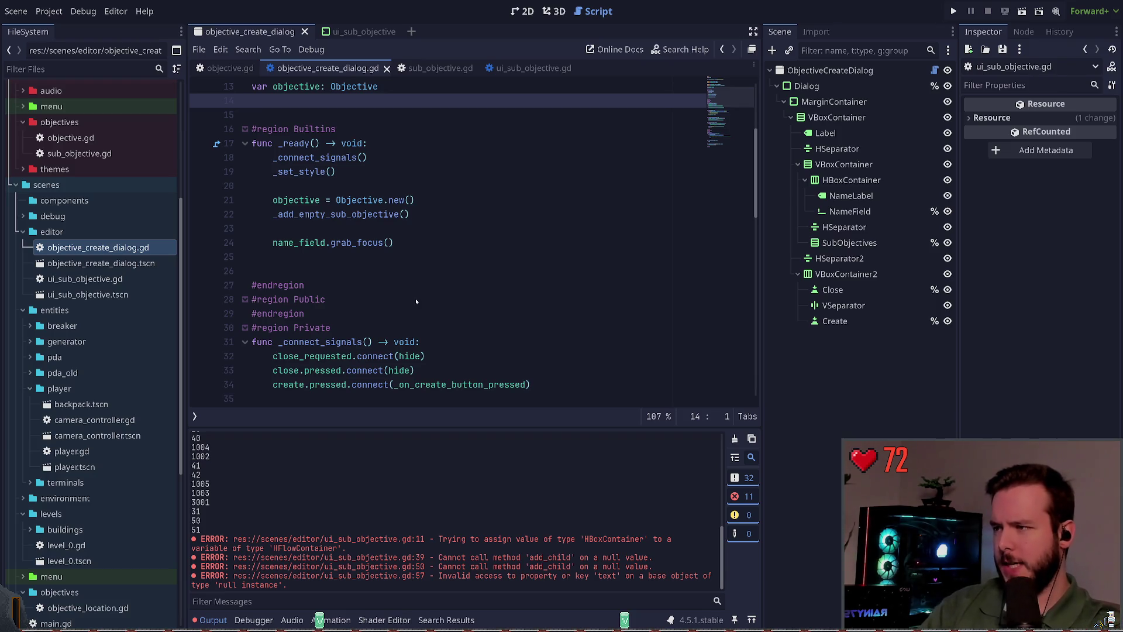
key(ctrl+f)
text(add_child)
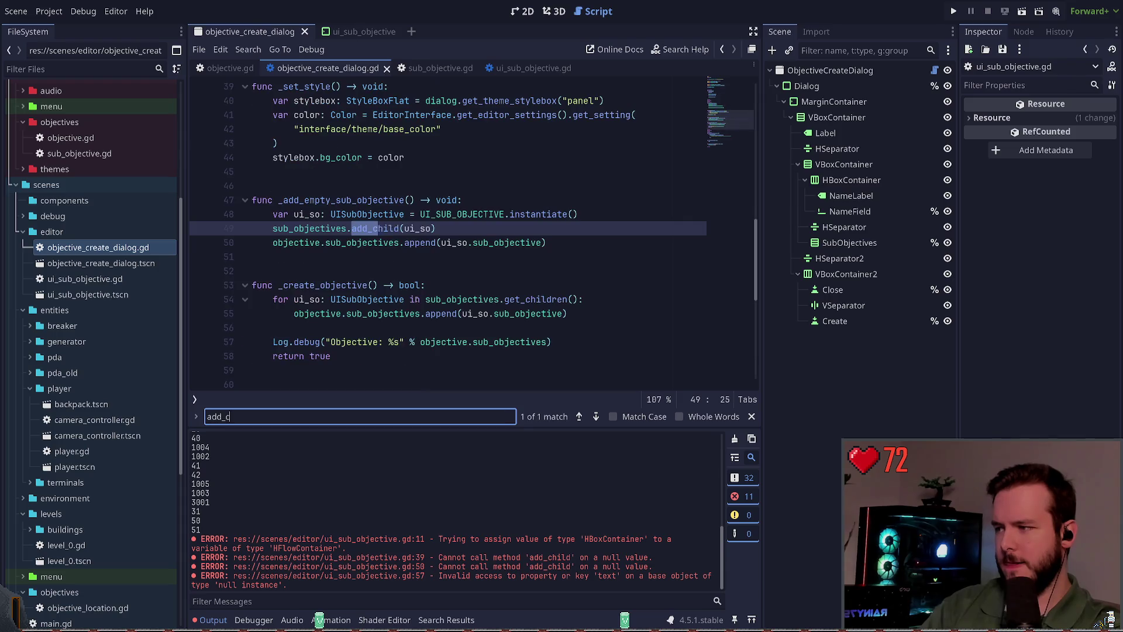
key(Escape)
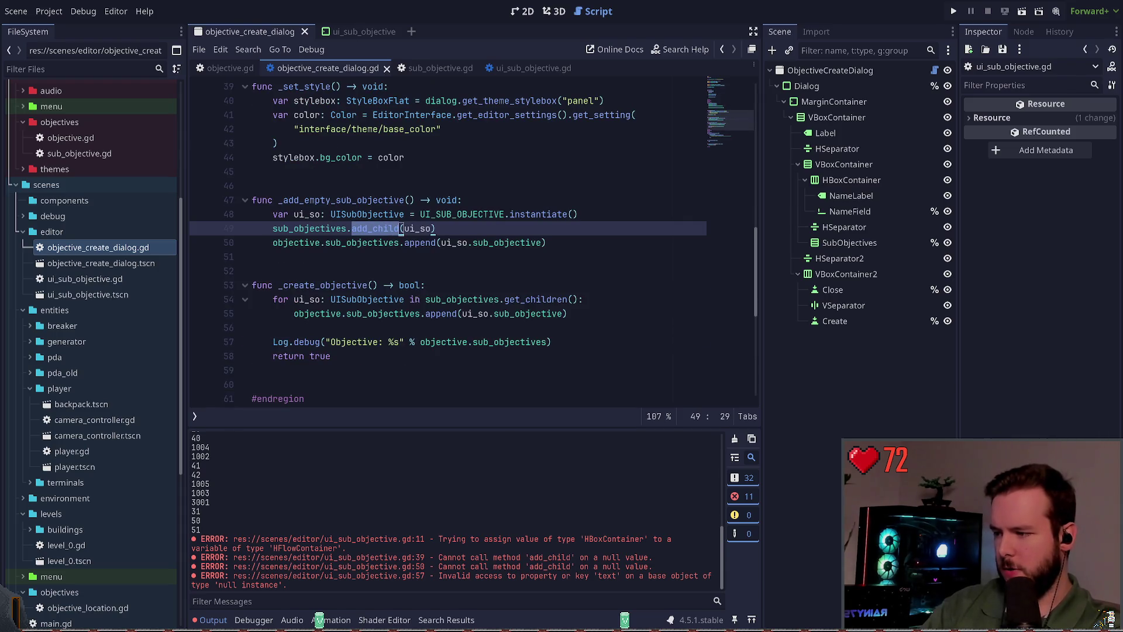
- Switch to ui_sub_objective.gd and search it for add_child too
key(alt+Left)
click(479, 216)
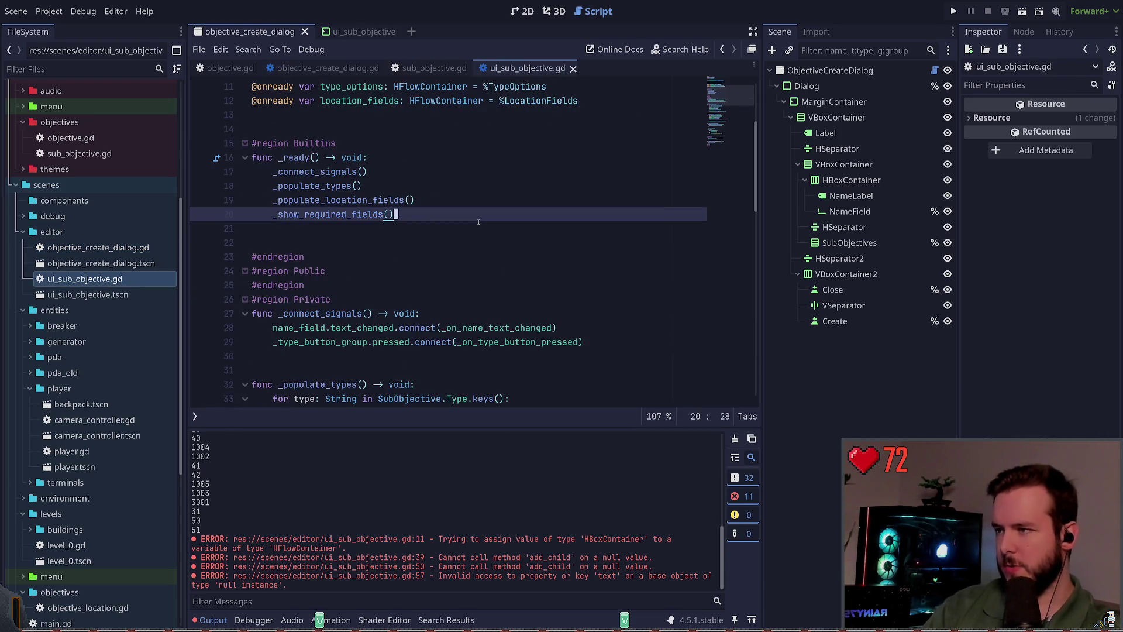
key(ctrl+f)
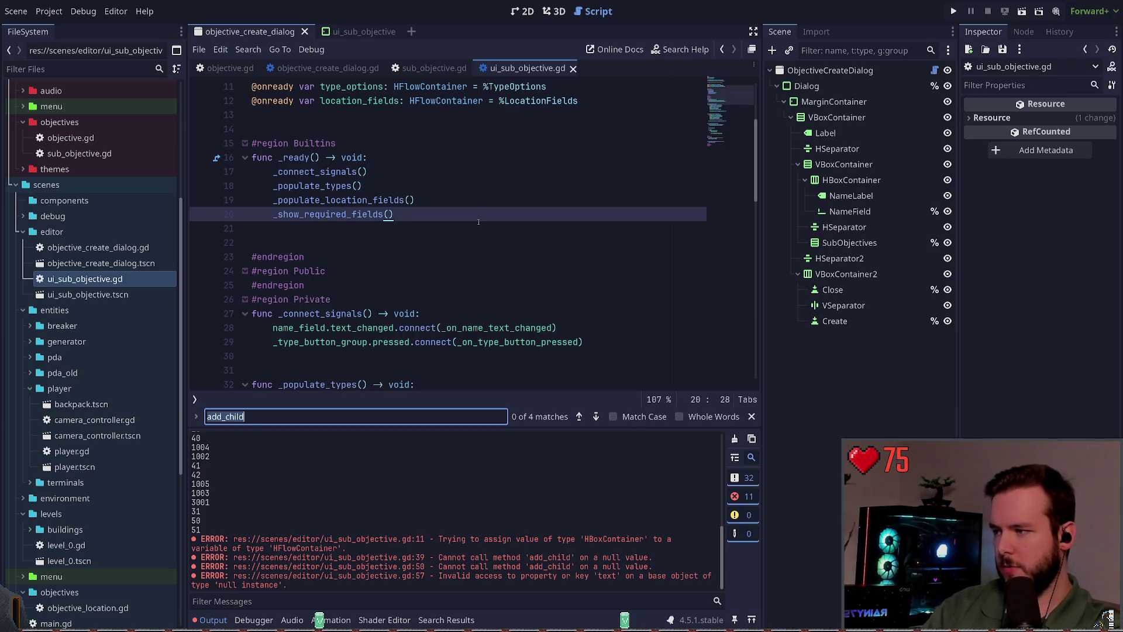
text(add_child)
key(Escape)
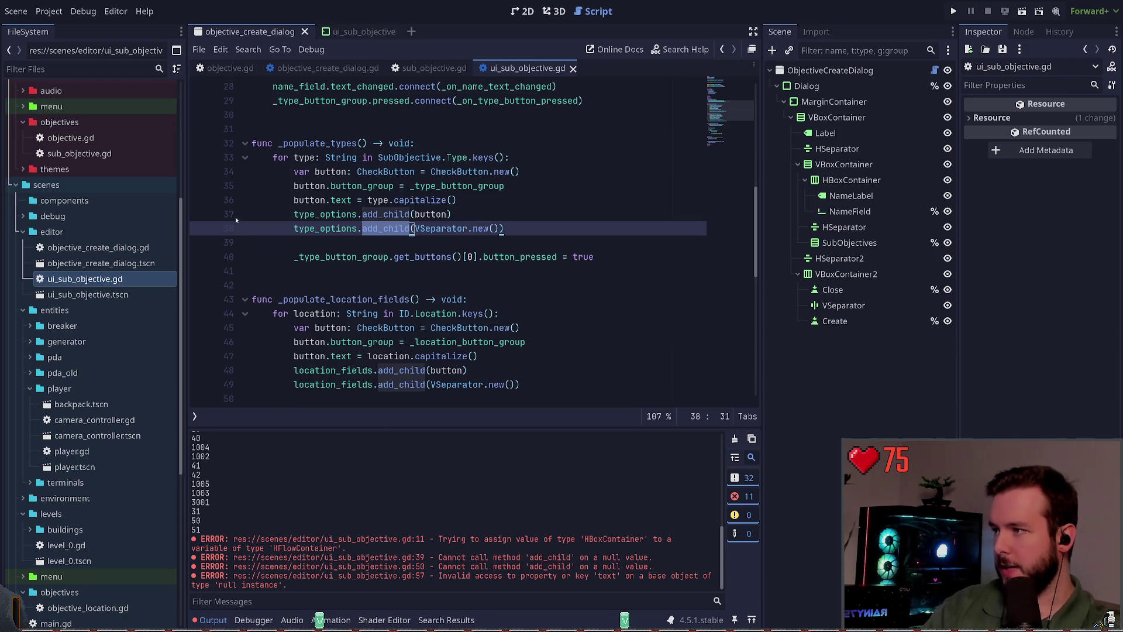
click(351, 244)
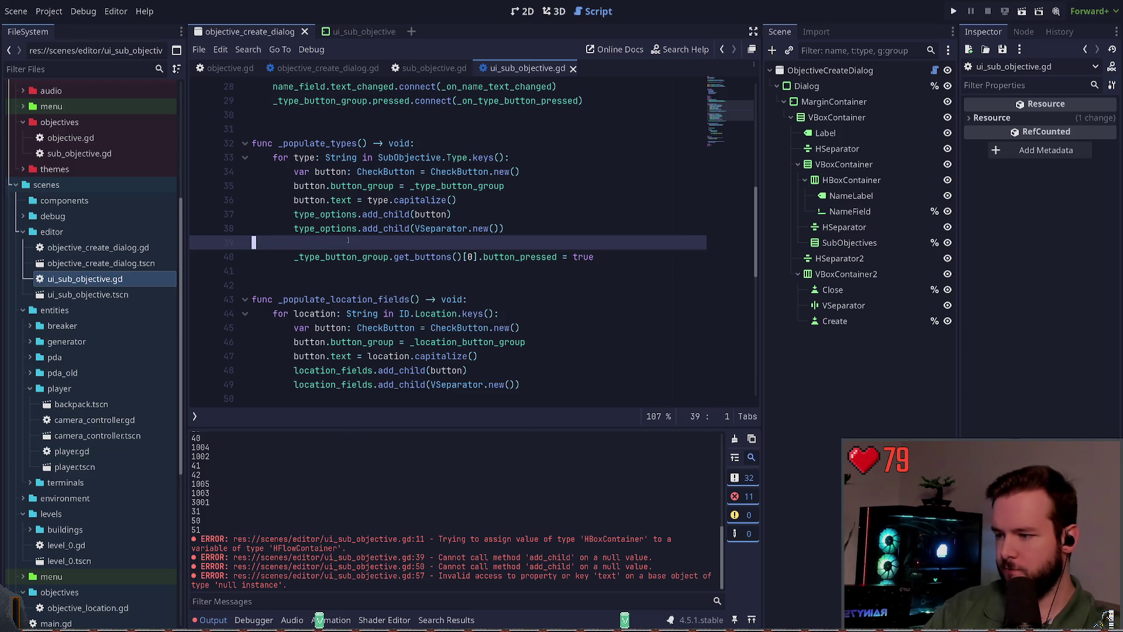
scroll(362, 285, up, 9)
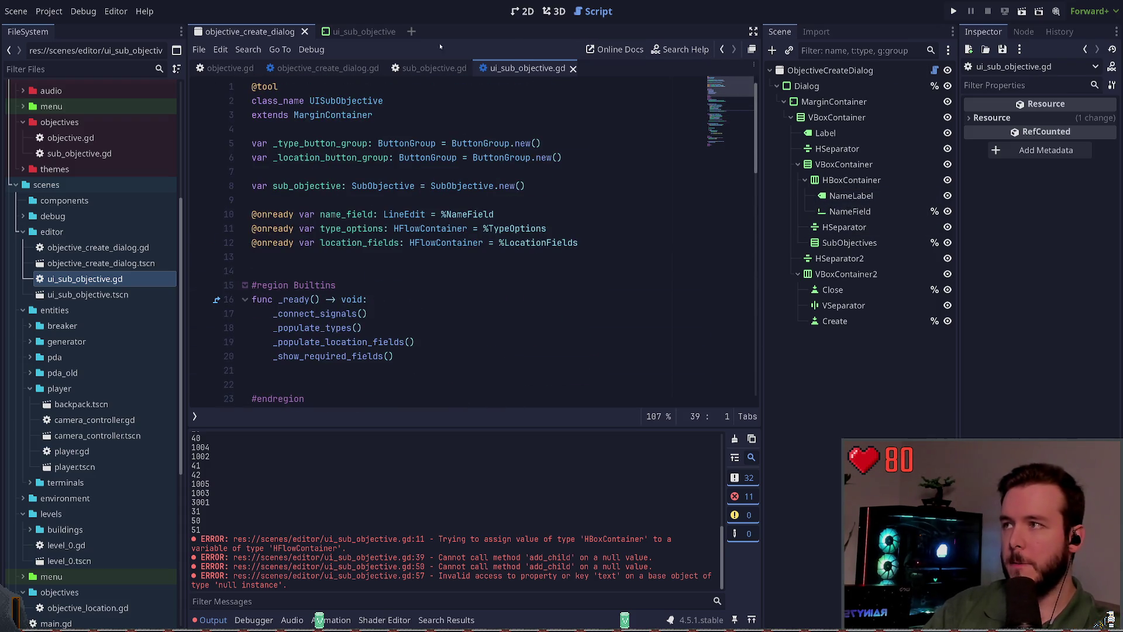
- Inspect the TypeOptions and LocationFields nodes of the ui_sub_objective scene in the 2D view
click(349, 31)
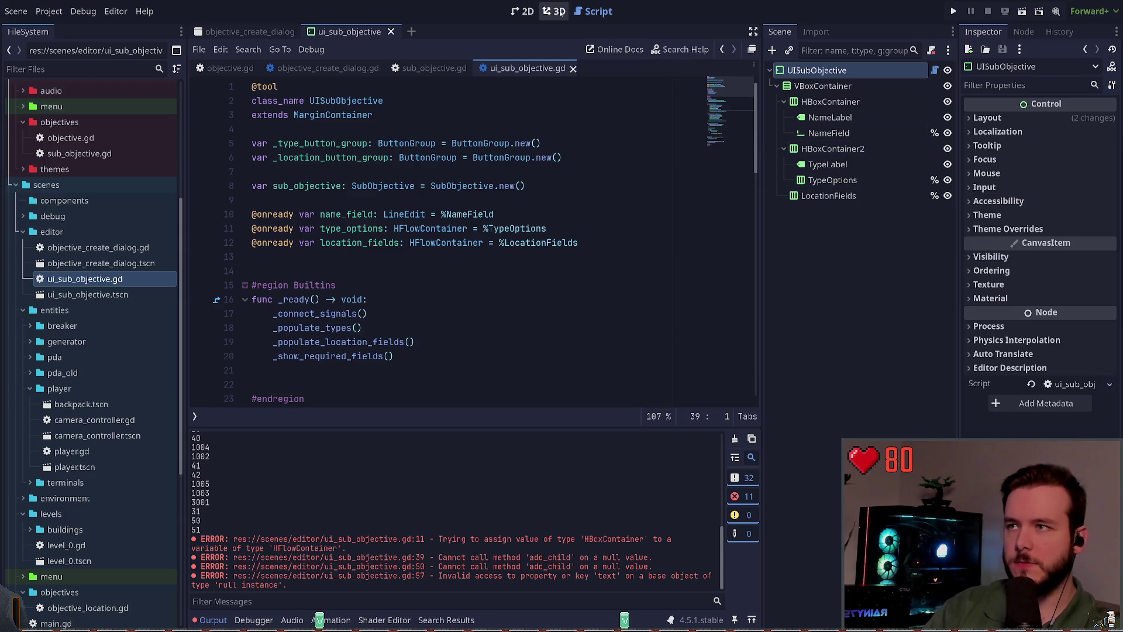
click(554, 12)
click(523, 11)
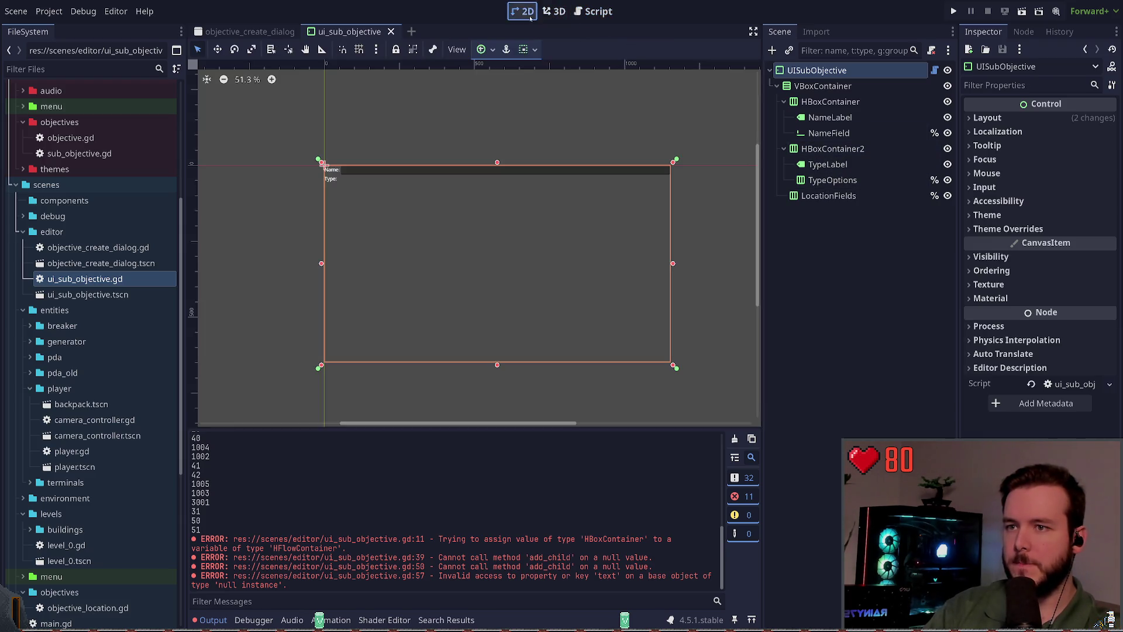
click(814, 182)
click(827, 197)
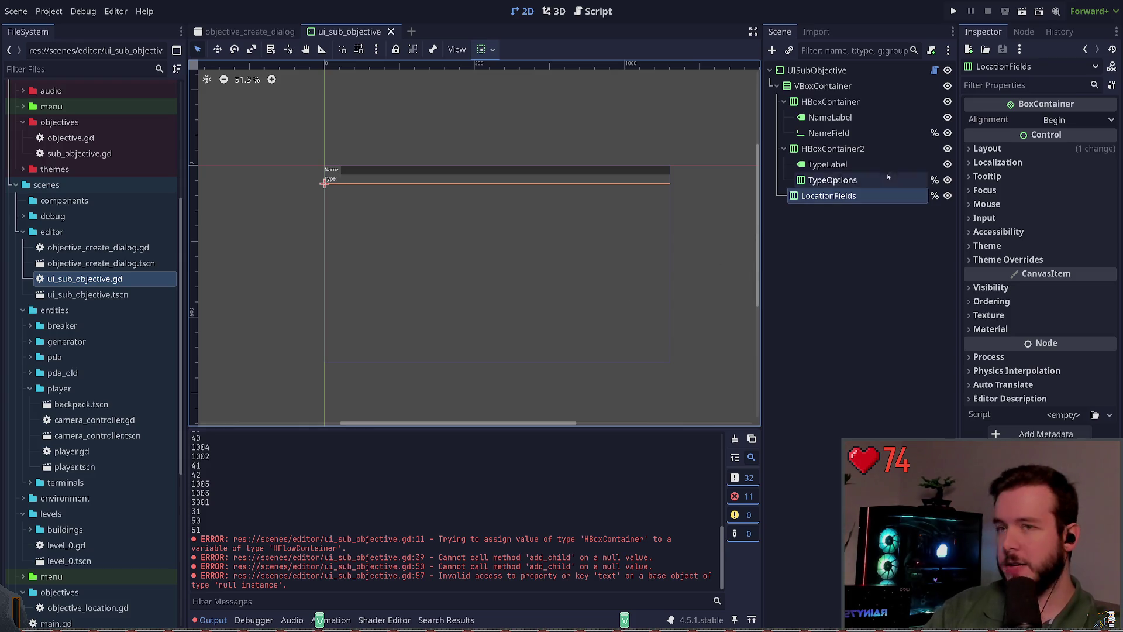
- Return to ui_sub_objective.gd at the location_fields declaration and rerun the dialog
click(934, 70)
click(460, 244)
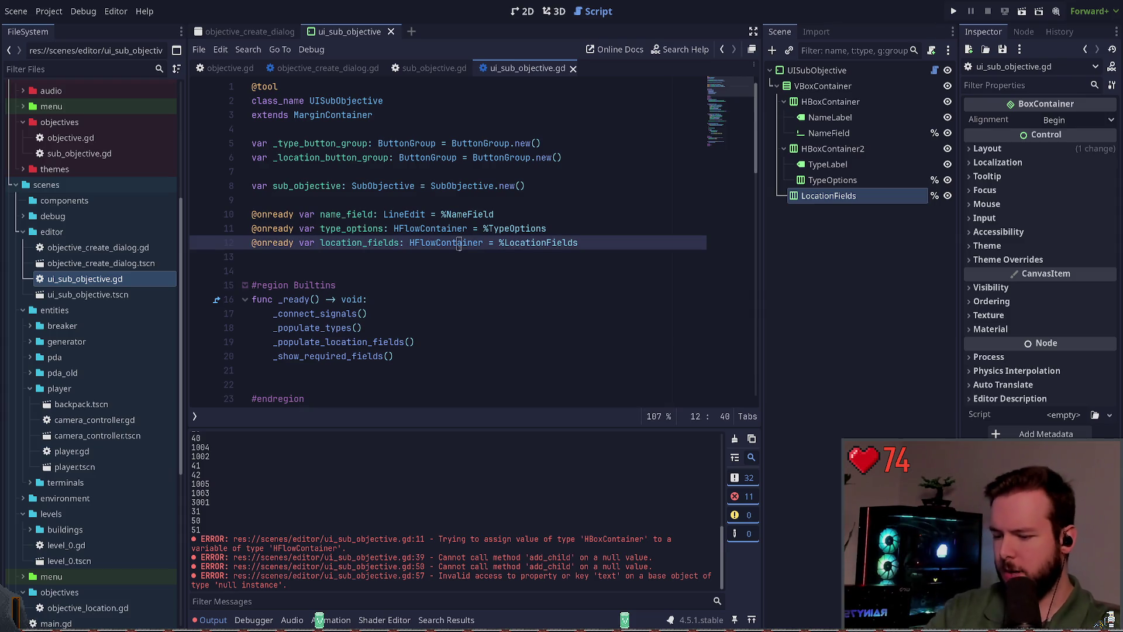
key(ctrl+s)
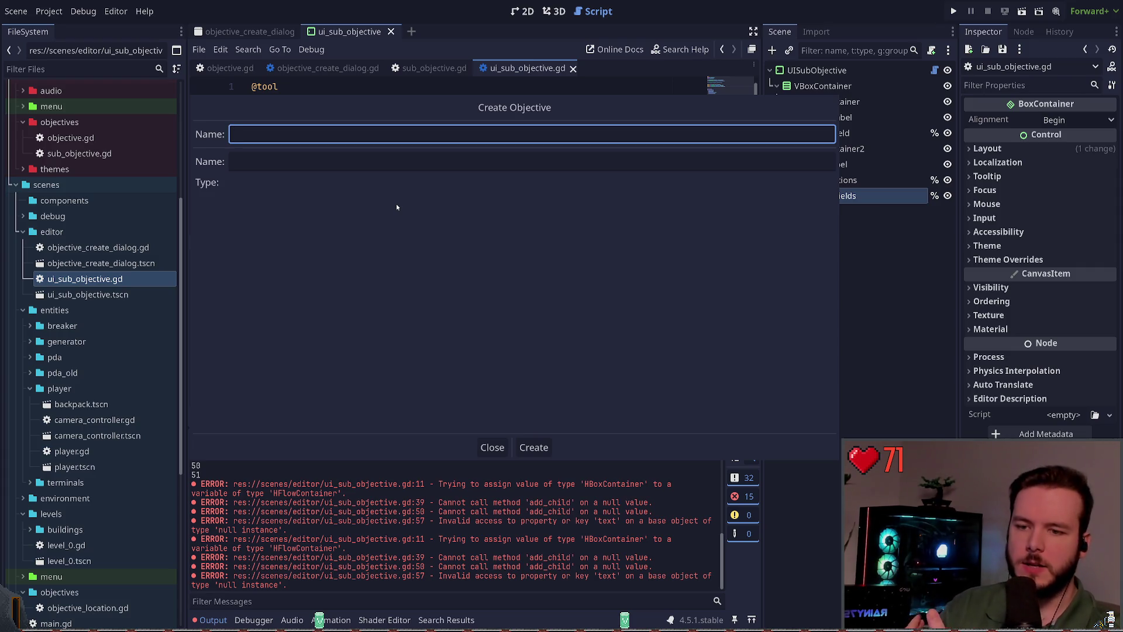
- Name the objective 'Turn Power On' with sub-objective 'Fix Auxiliary Generator', then close the dialog
text(Turn)
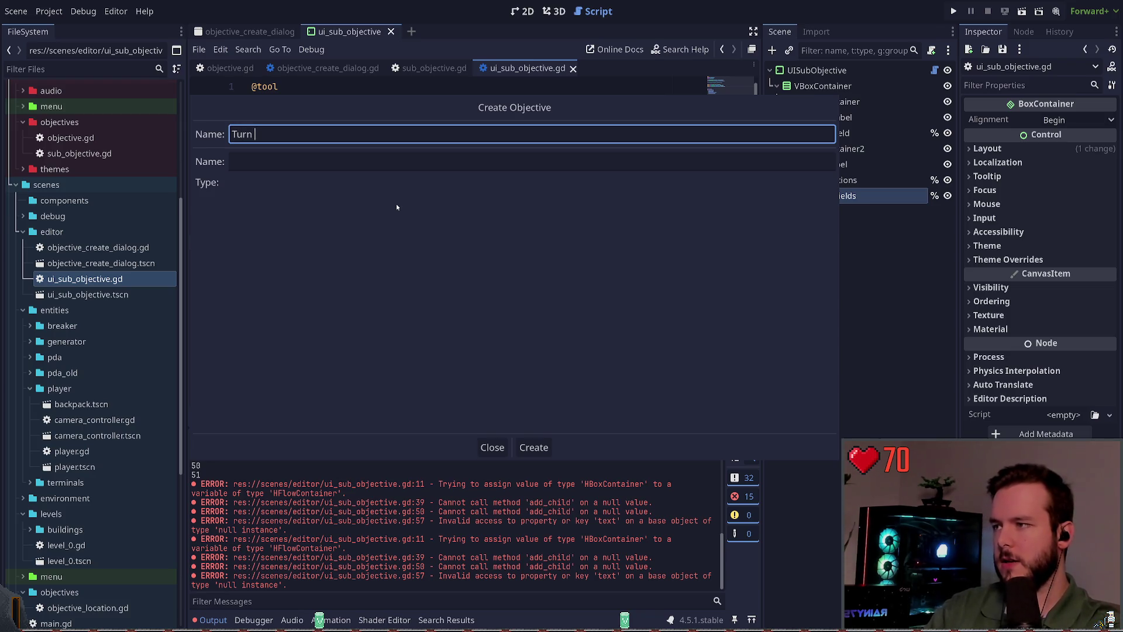
key(ctrl+a)
text(Turn Power ON)
key(BackSpace)
key(BackSpace)
key(BackSpace)
text(On)
key(Tab)
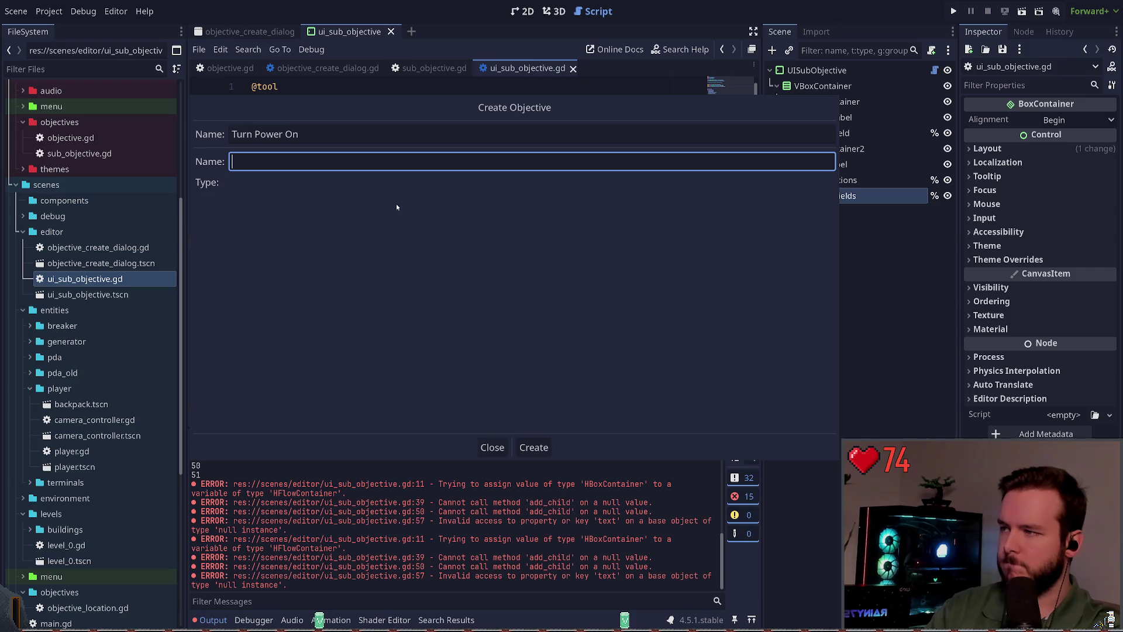
text(Fix Auxiliary )
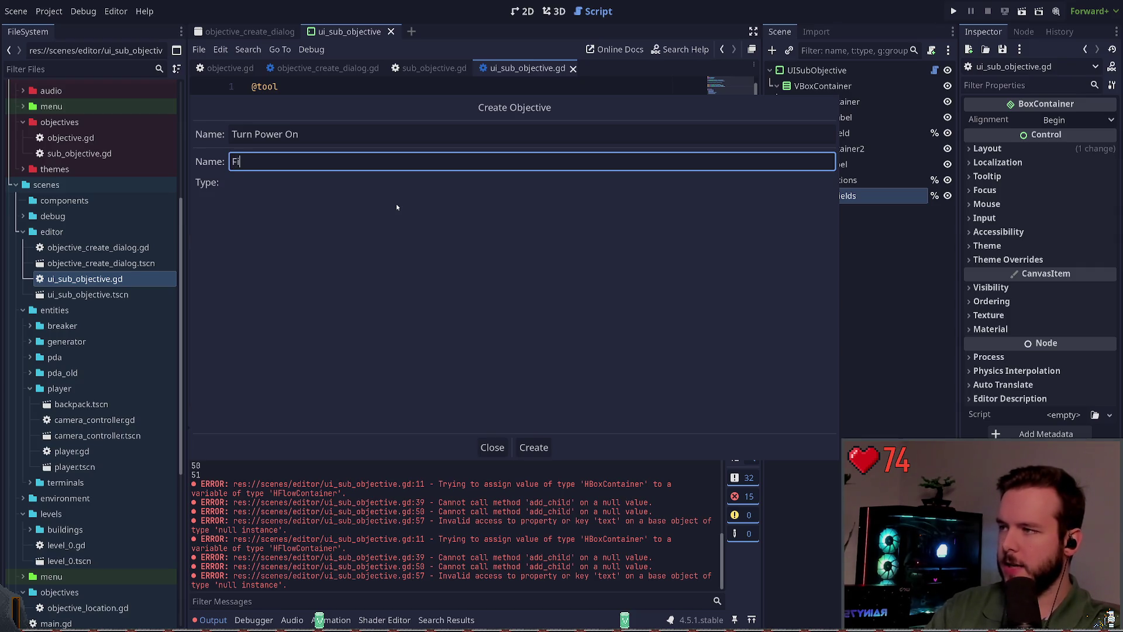
text(Generator)
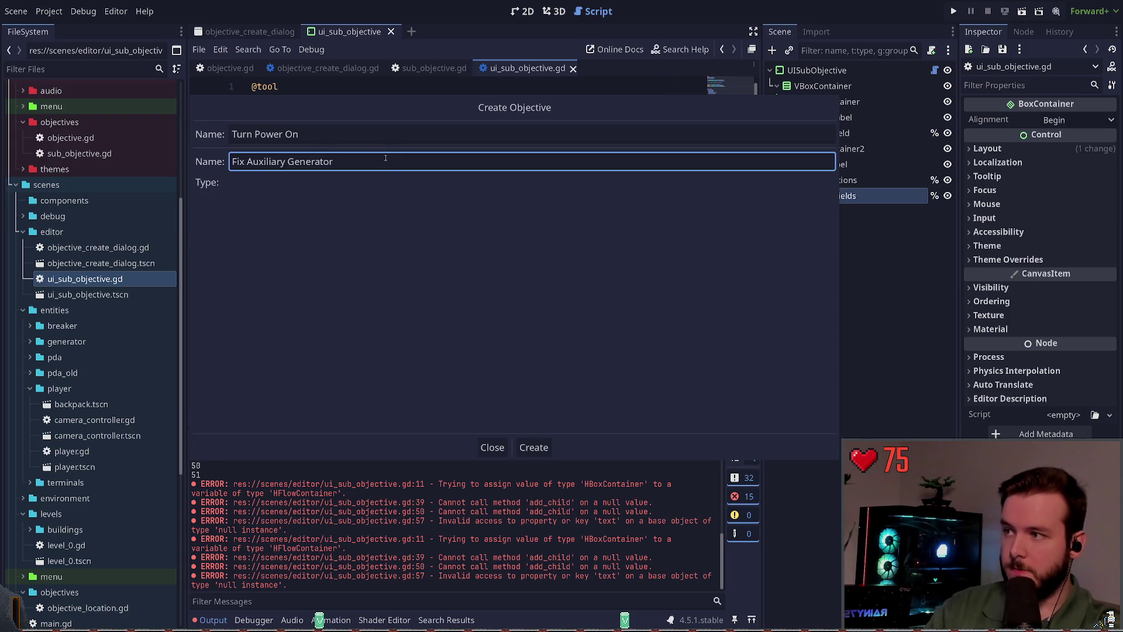
click(492, 446)
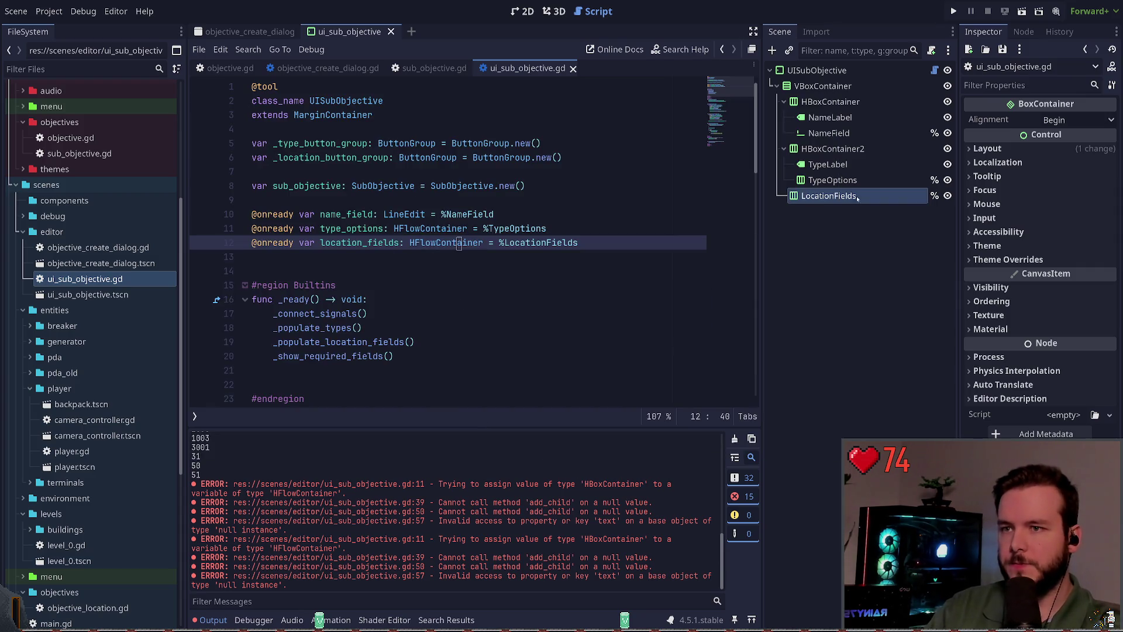
- Compare the HFlowContainer type on line 11 with the TypeOptions node in the 2D scene view
double_click(404, 230)
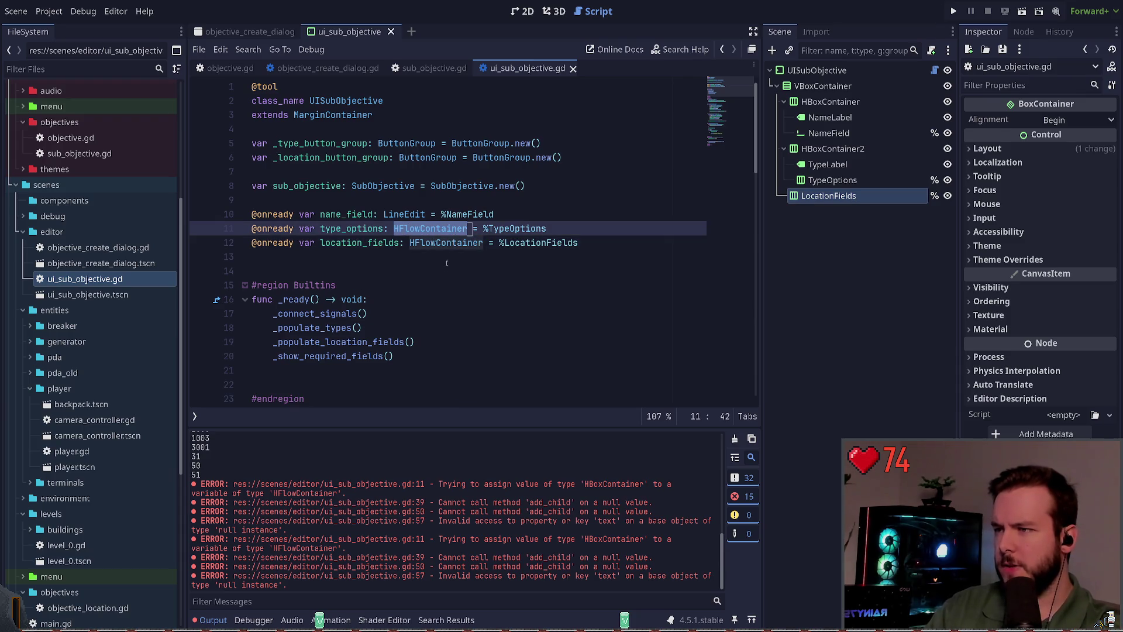
click(838, 181)
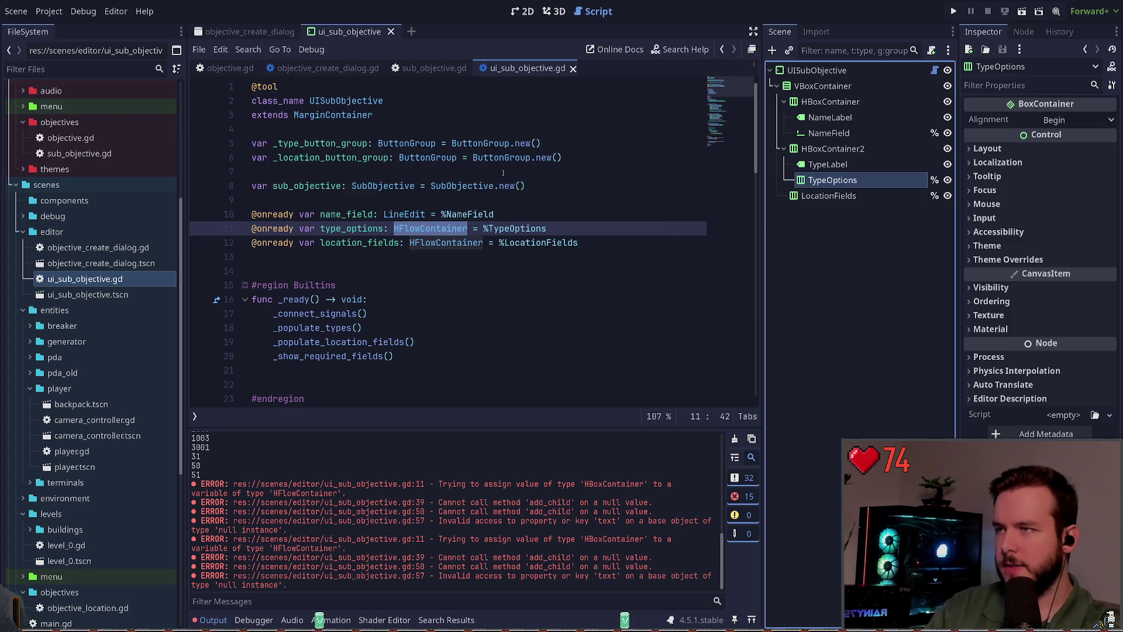
click(555, 11)
click(524, 11)
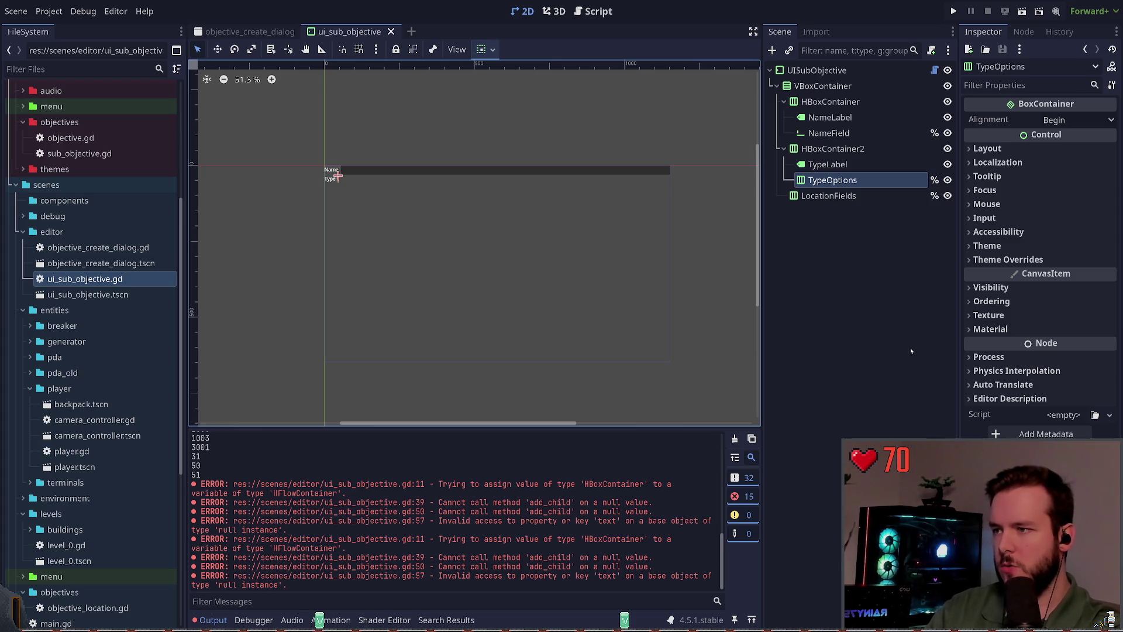
- Change the LocationFields node to a flow container, then return to ui_sub_objective.gd
click(850, 195)
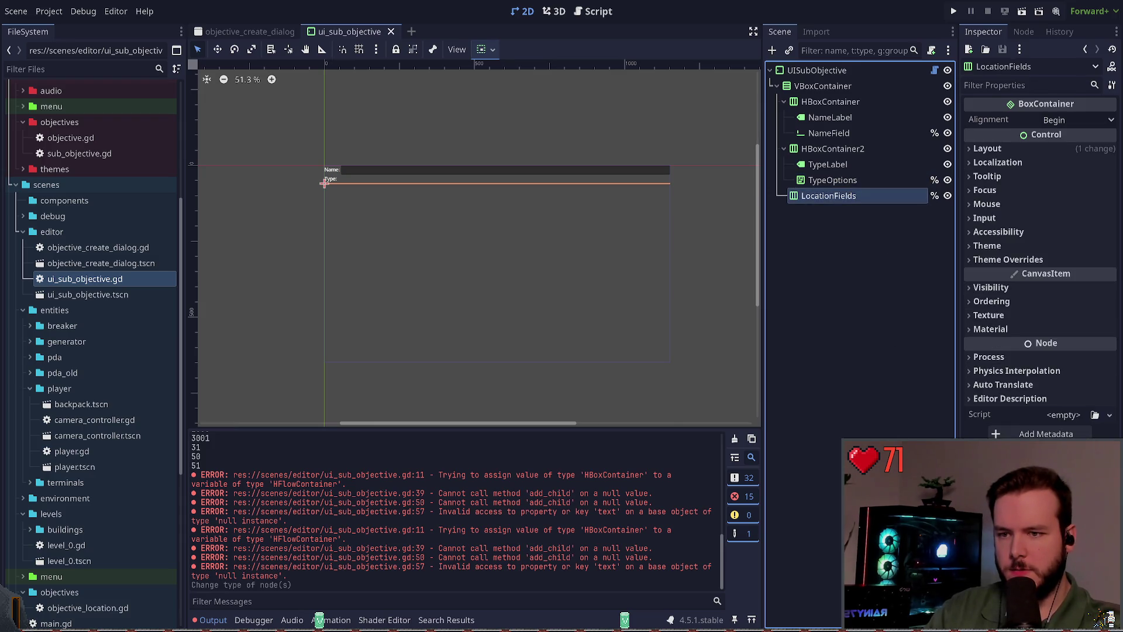
key(ctrl+shift+z)
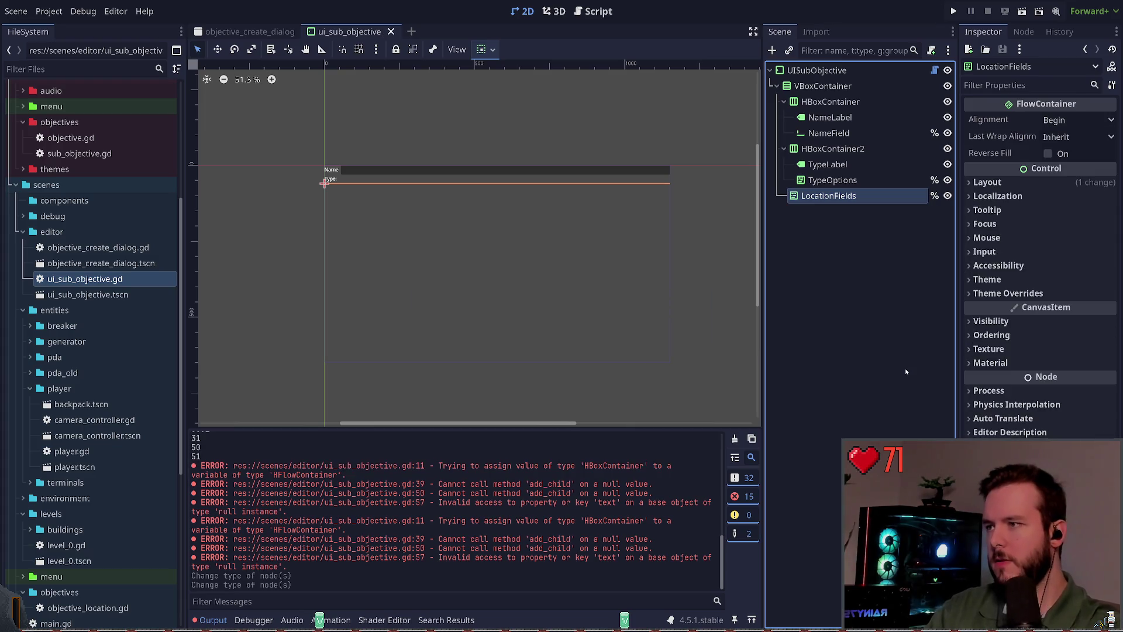
key(ctrl+shift+Tab)
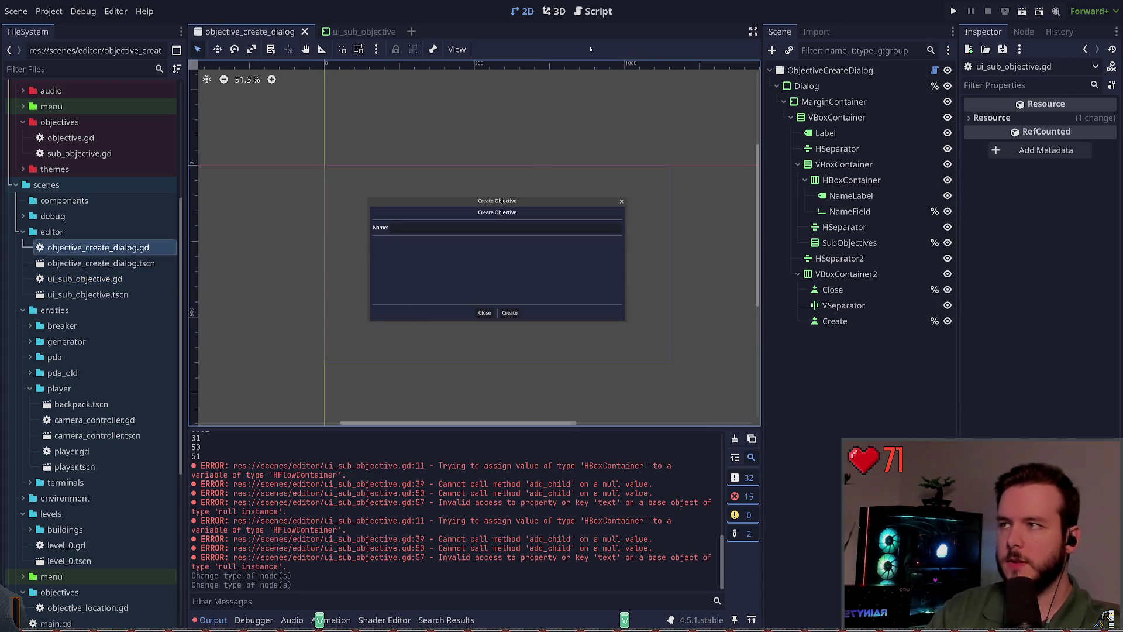
click(351, 32)
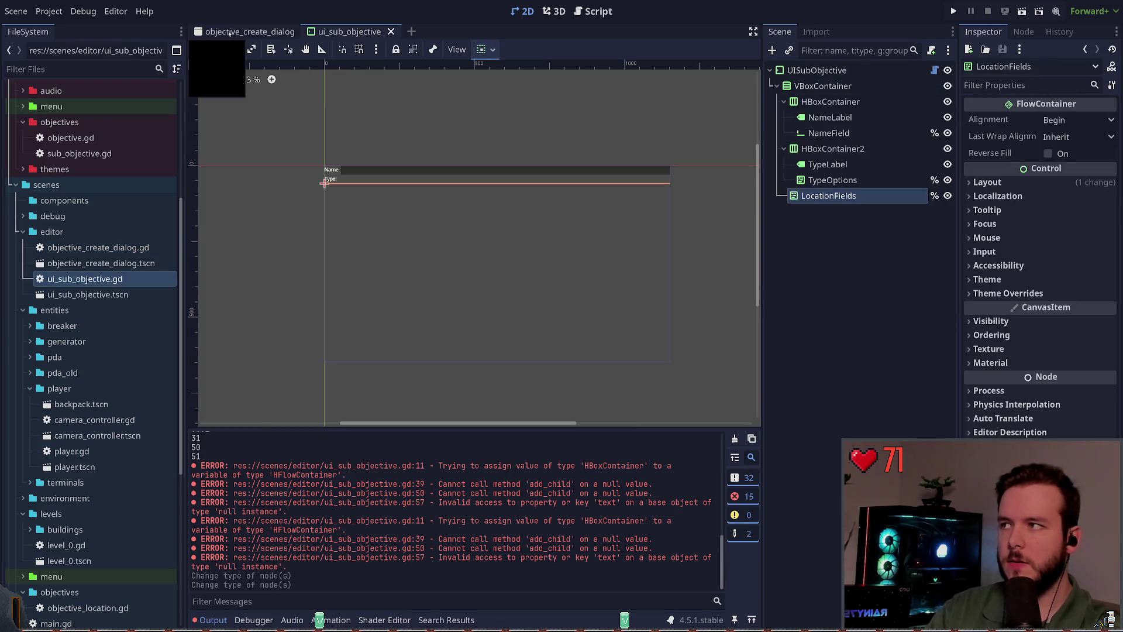
click(934, 70)
click(460, 275)
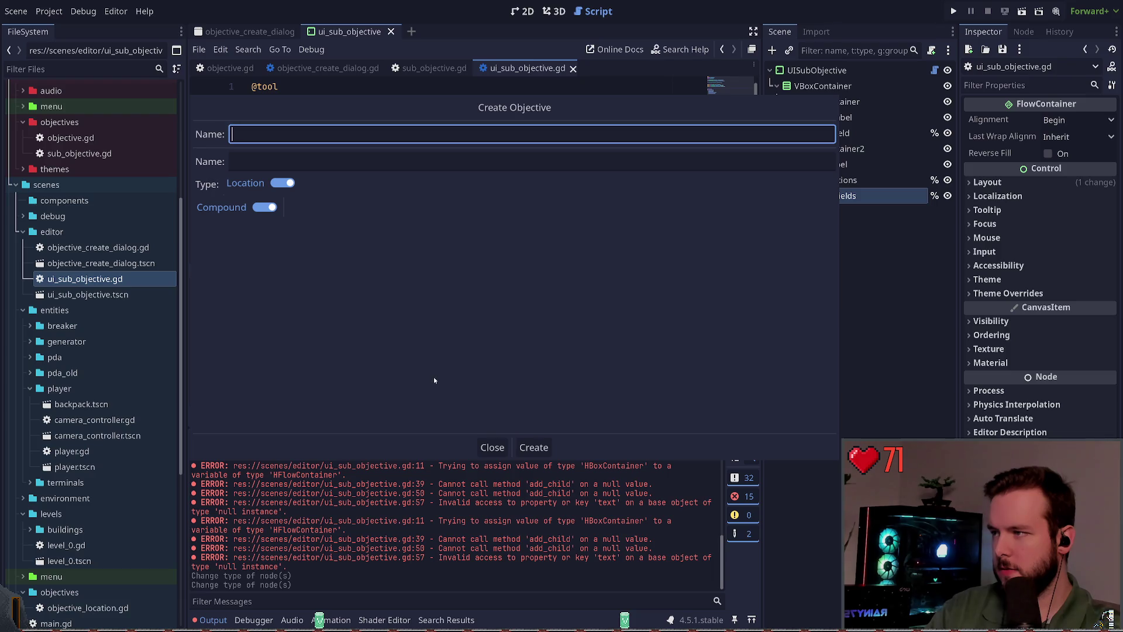
click(492, 447)
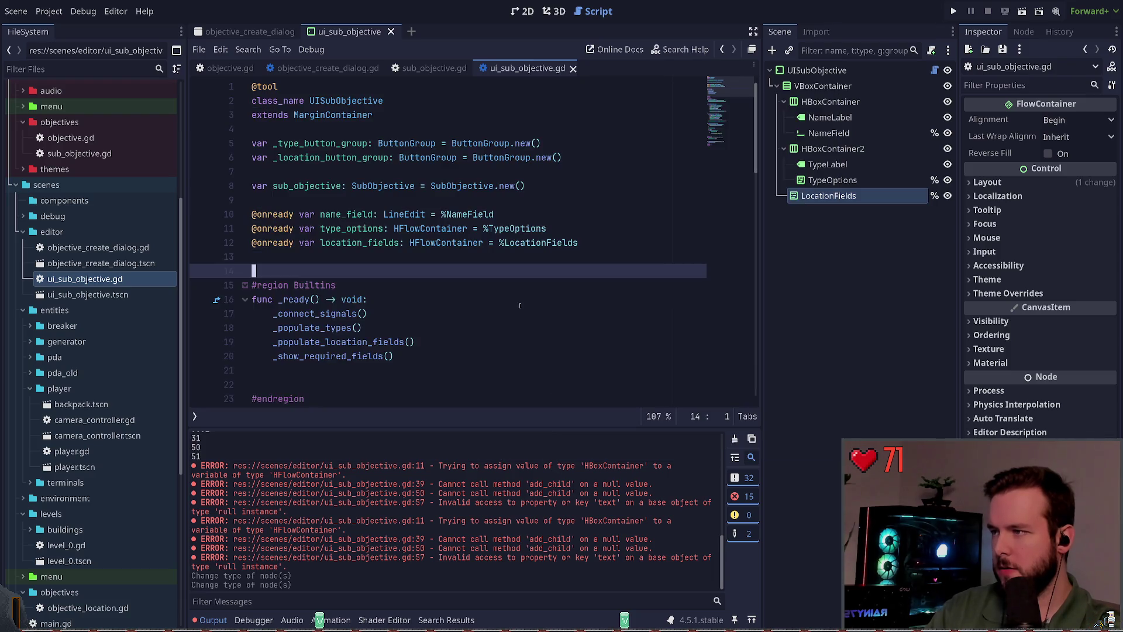
key(ctrl+s)
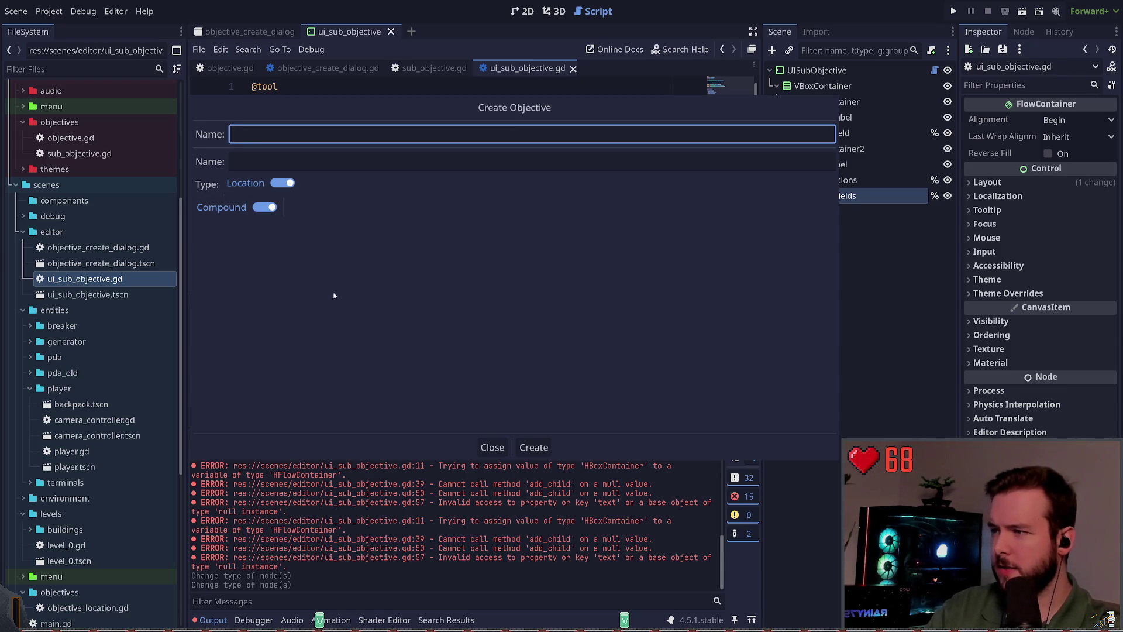
key(shift+Tab)
key(shift+Tab)
key(shift+Tab)
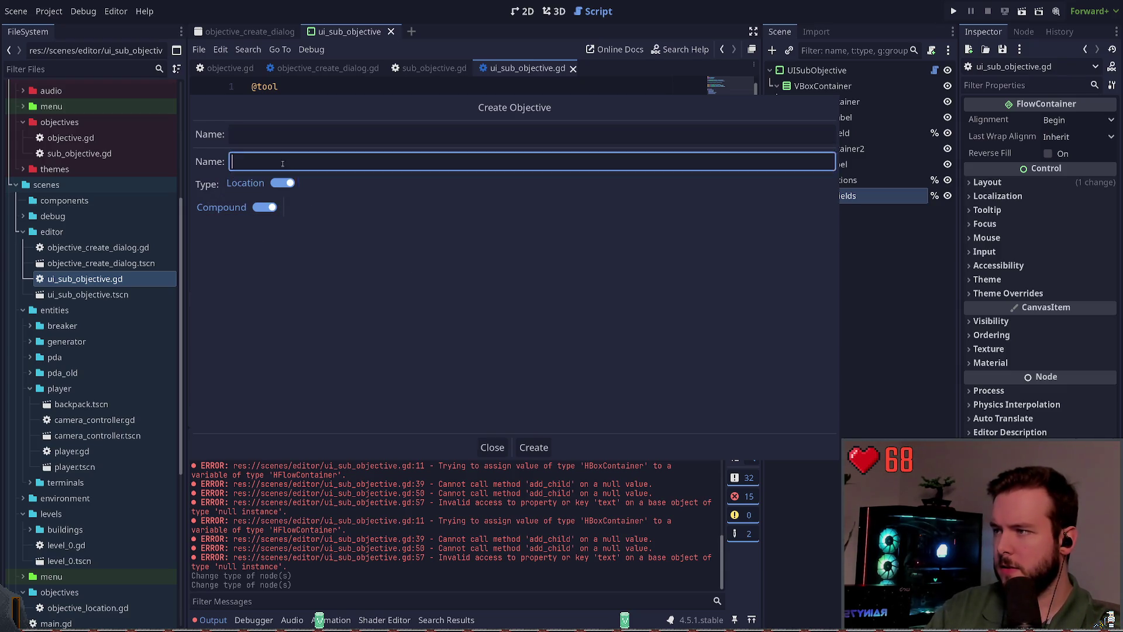
click(499, 446)
click(441, 287)
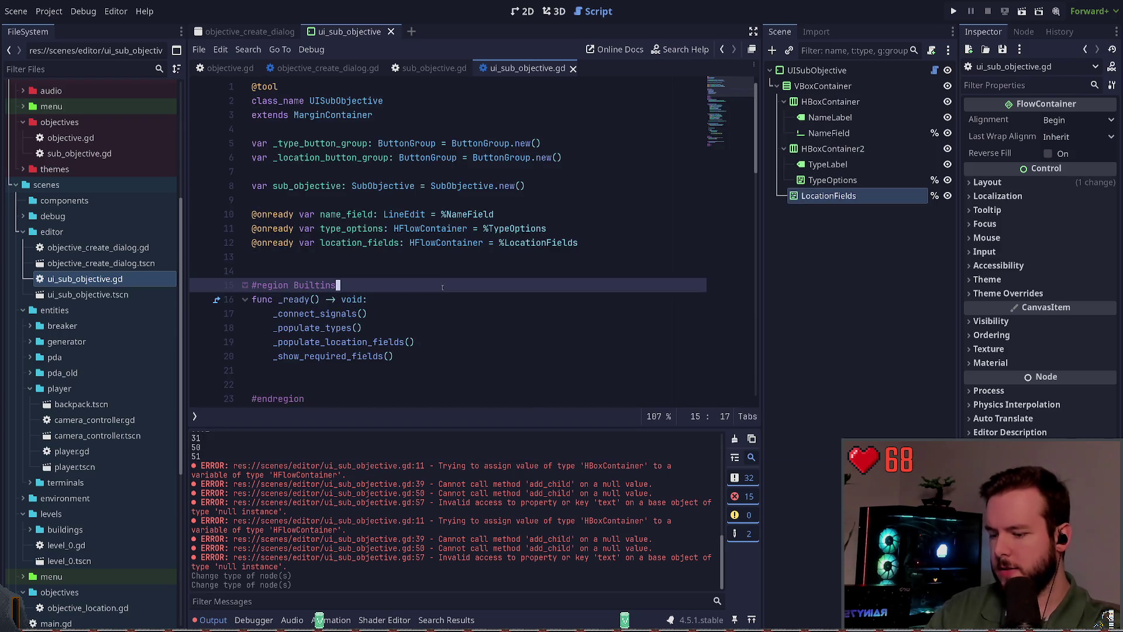
key(ctrl+shift+p)
key(Return)
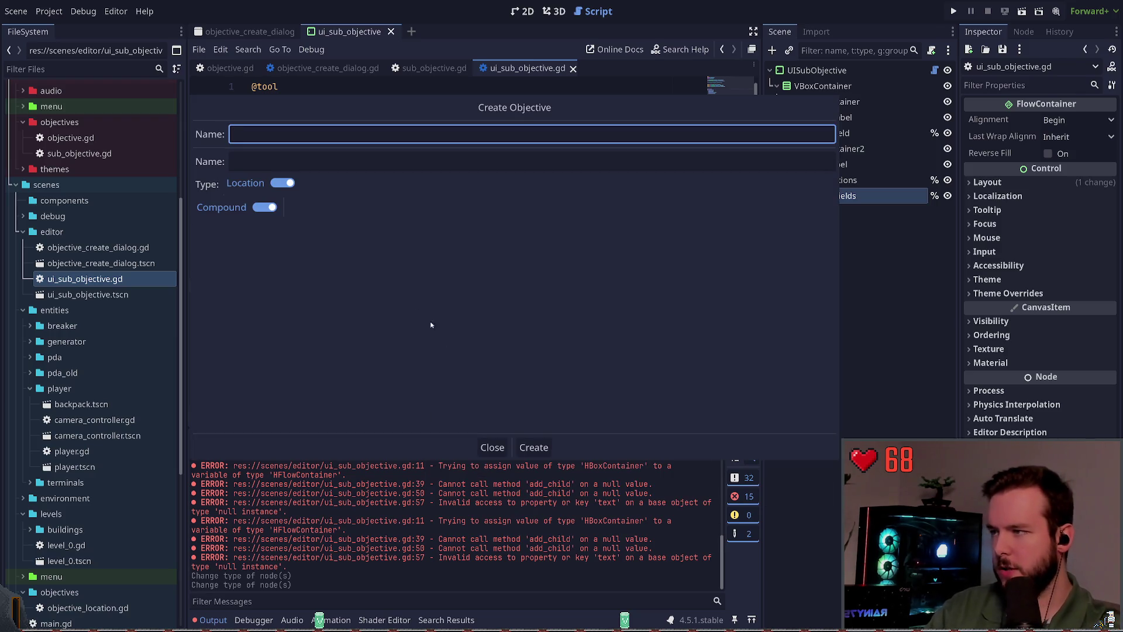
click(490, 449)
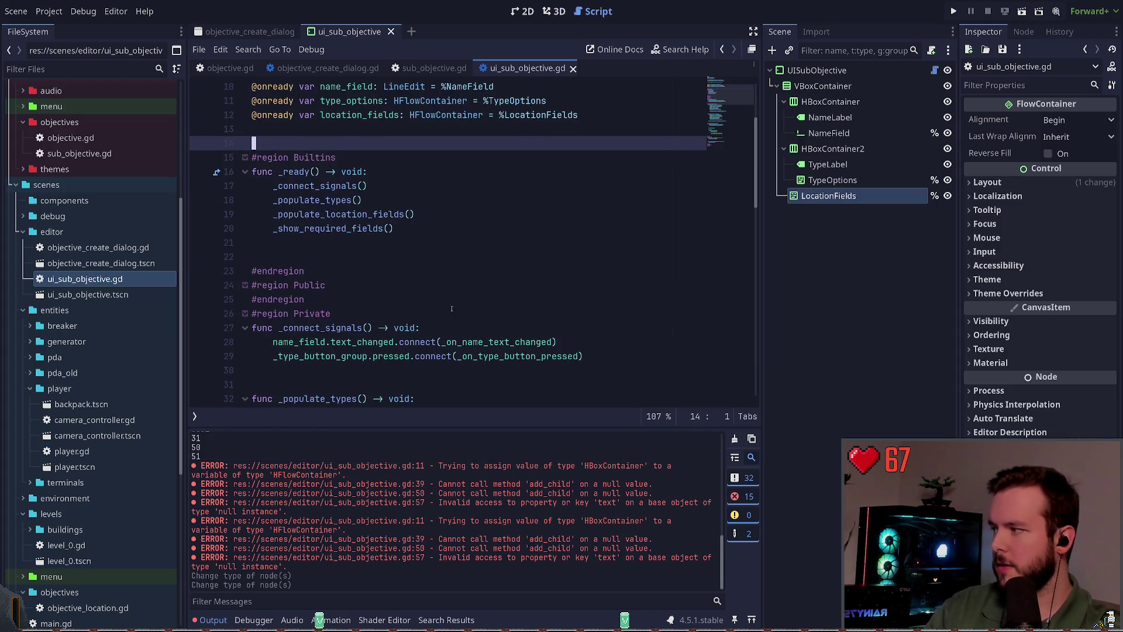
- In objective_create_dialog.gd, delete the leftover loop lines under _create_objective
click(342, 68)
scroll(443, 184, down, 2)
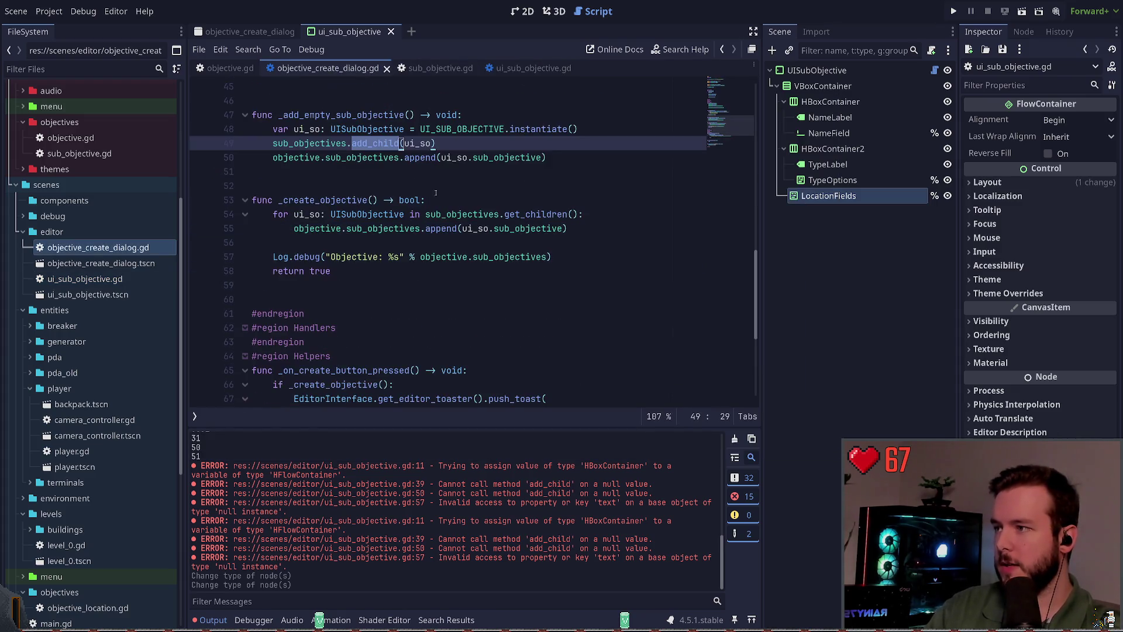
click(443, 176)
scroll(397, 229, up, 2)
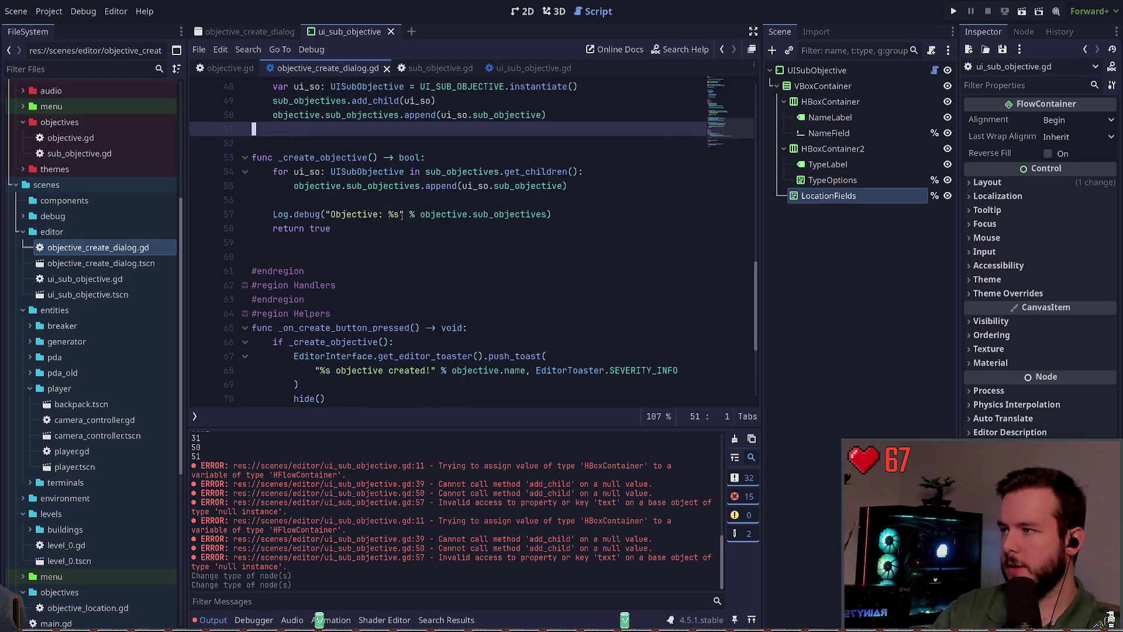
scroll(398, 228, down, 2)
click(399, 215)
key(shift+Down)
key(shift+Down)
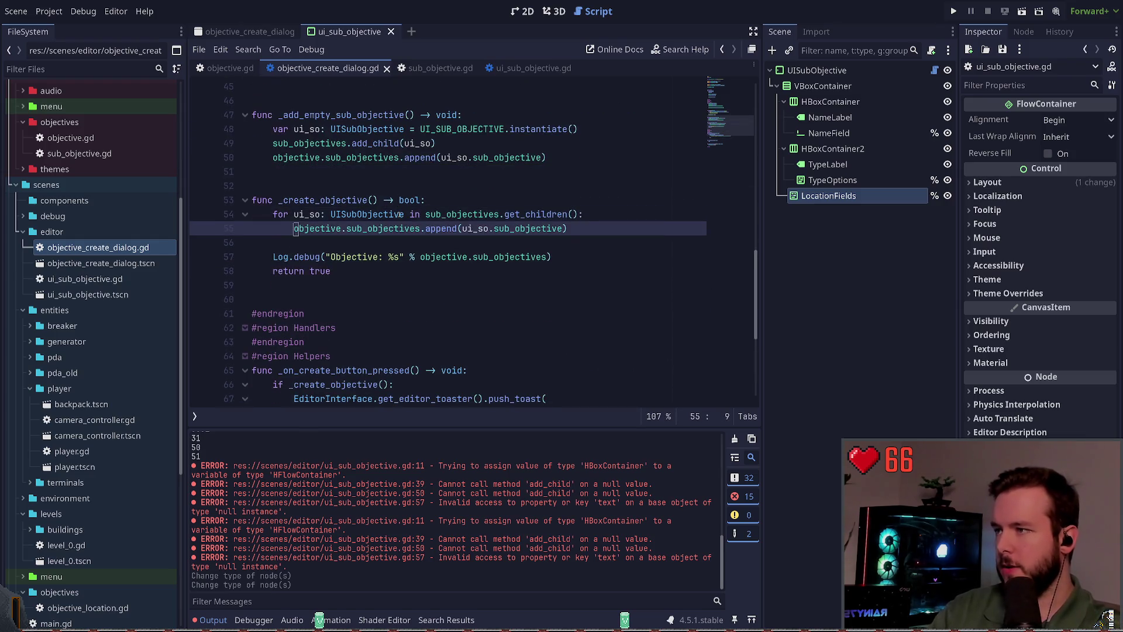
key(BackSpace)
key(Delete)
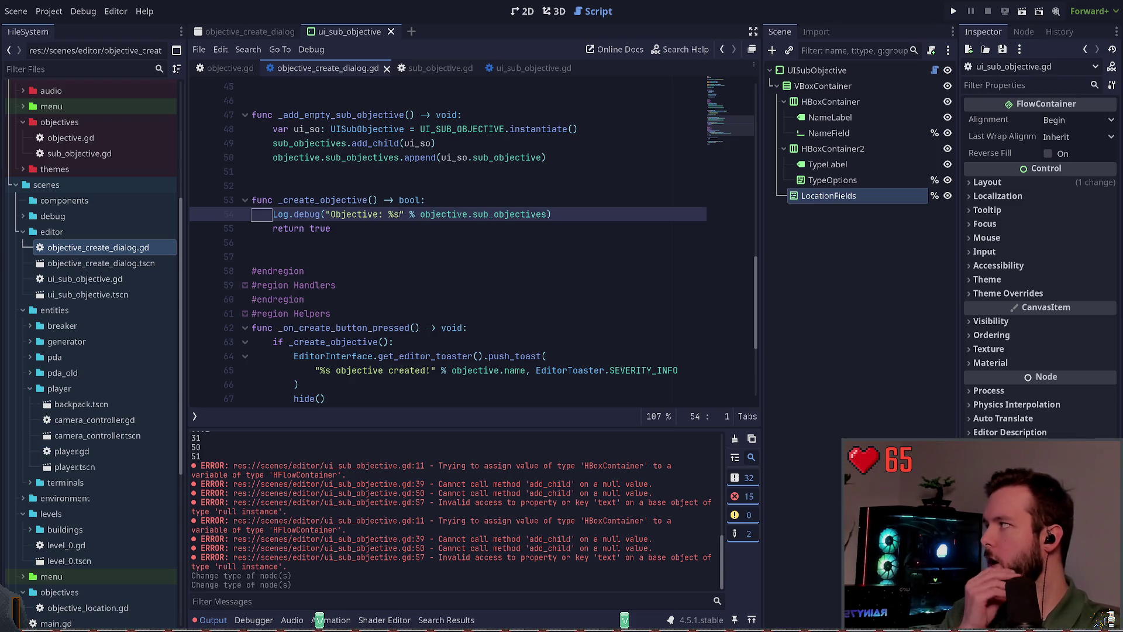
- Try an objective.sub_objectives.pop_at line below the append, then undo it
key(Up)
key(Up)
key(Up)
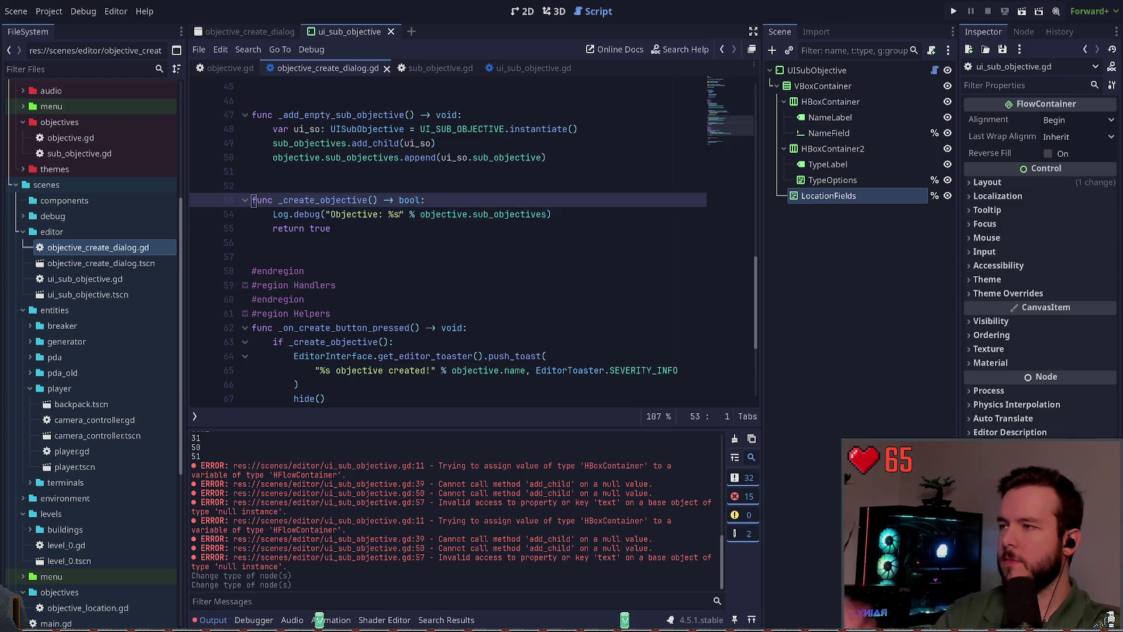
key(End)
key(Return)
text(bjective.sub_objectives.)
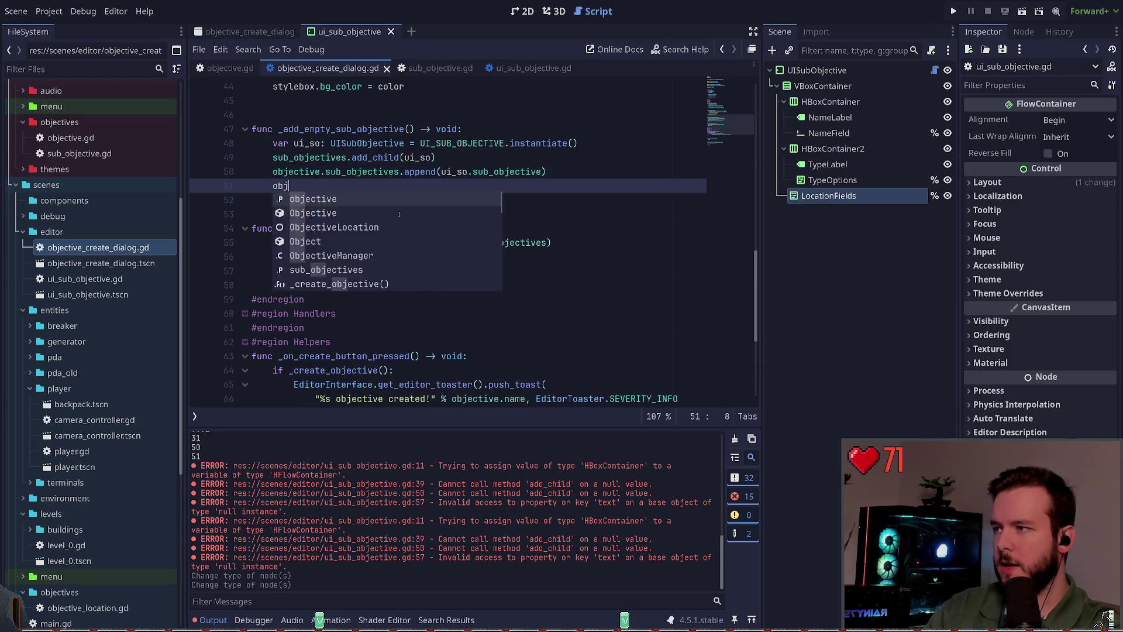
text(pop)
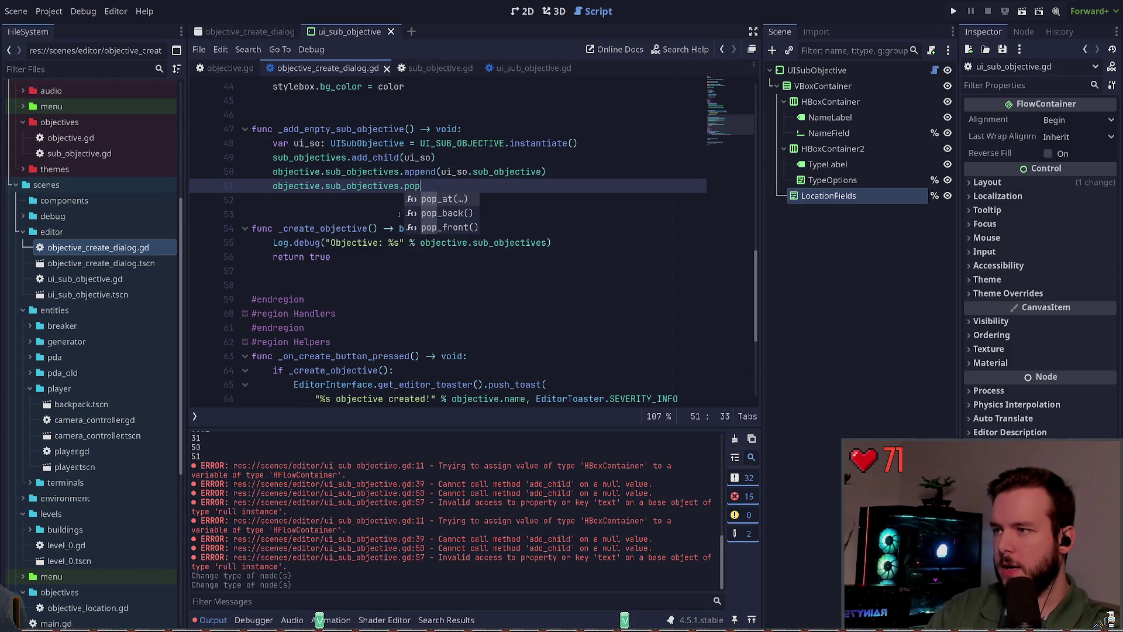
key(Return)
key(ctrl+z)
key(ctrl+z)
key(ctrl+z)
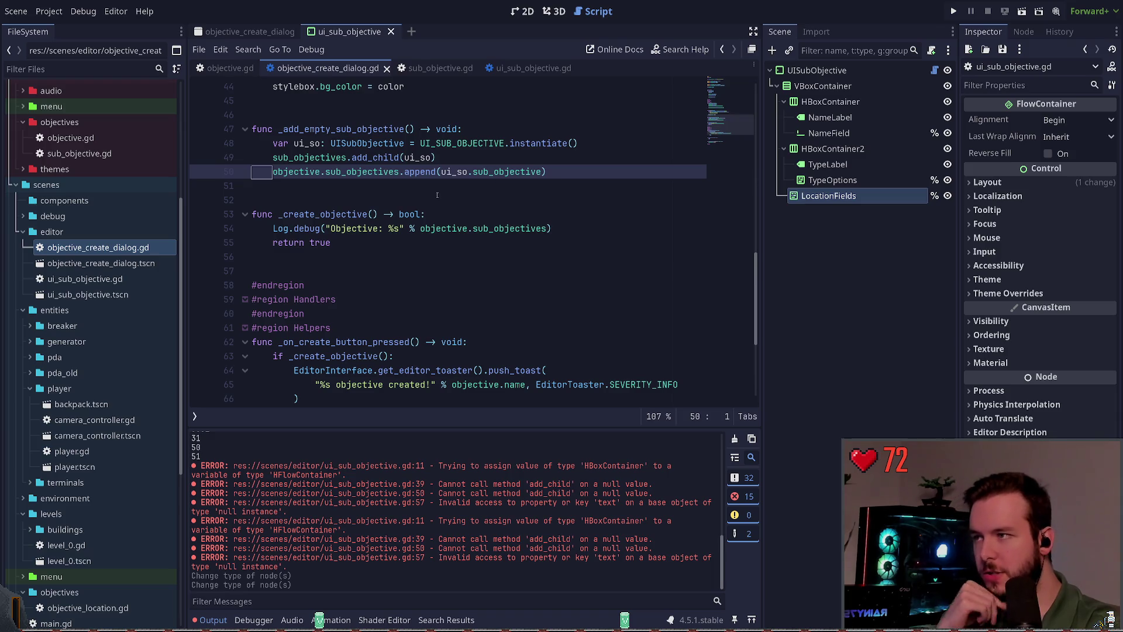
- Check the TypeOptions and LocationFields nodes, then clear the Output log
click(509, 199)
click(832, 179)
click(827, 198)
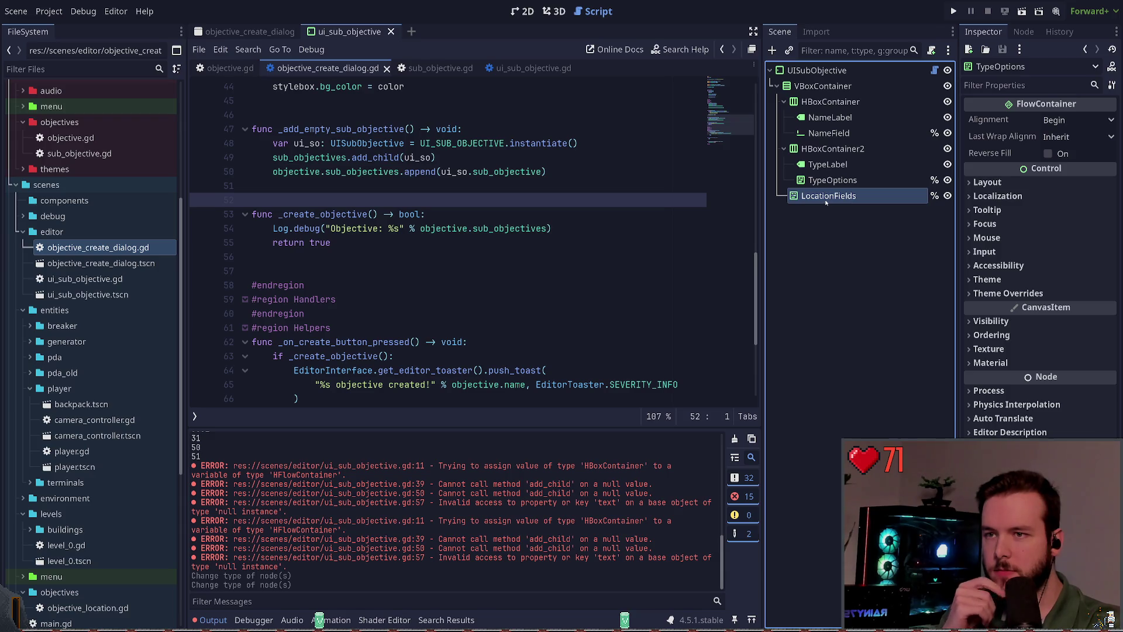
click(450, 185)
scroll(423, 199, up, 1)
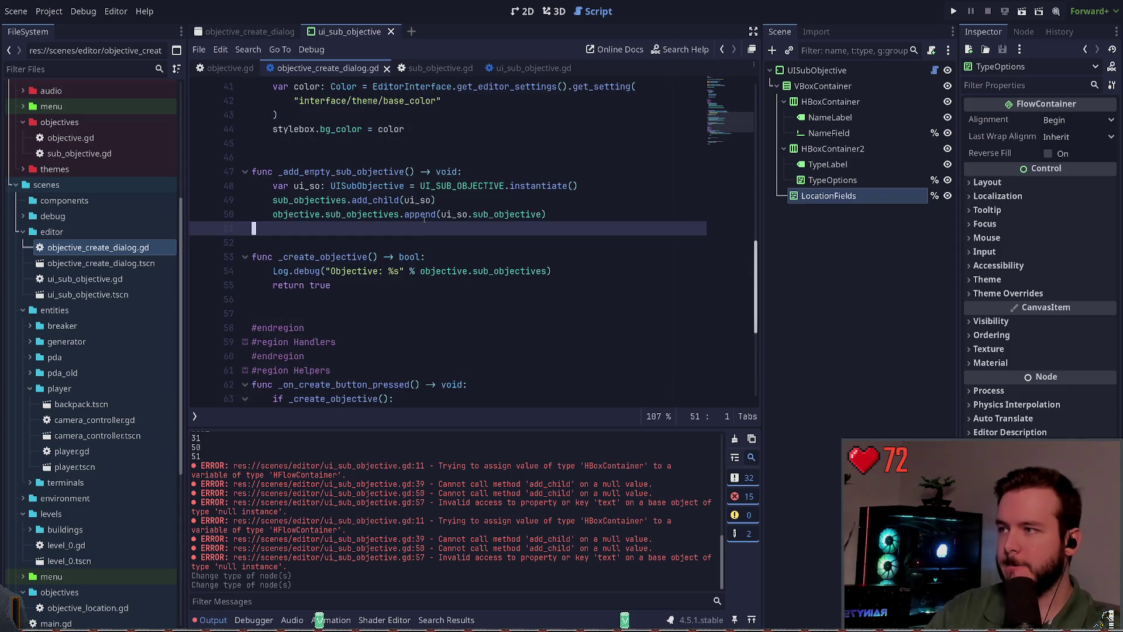
scroll(346, 515, up, 2)
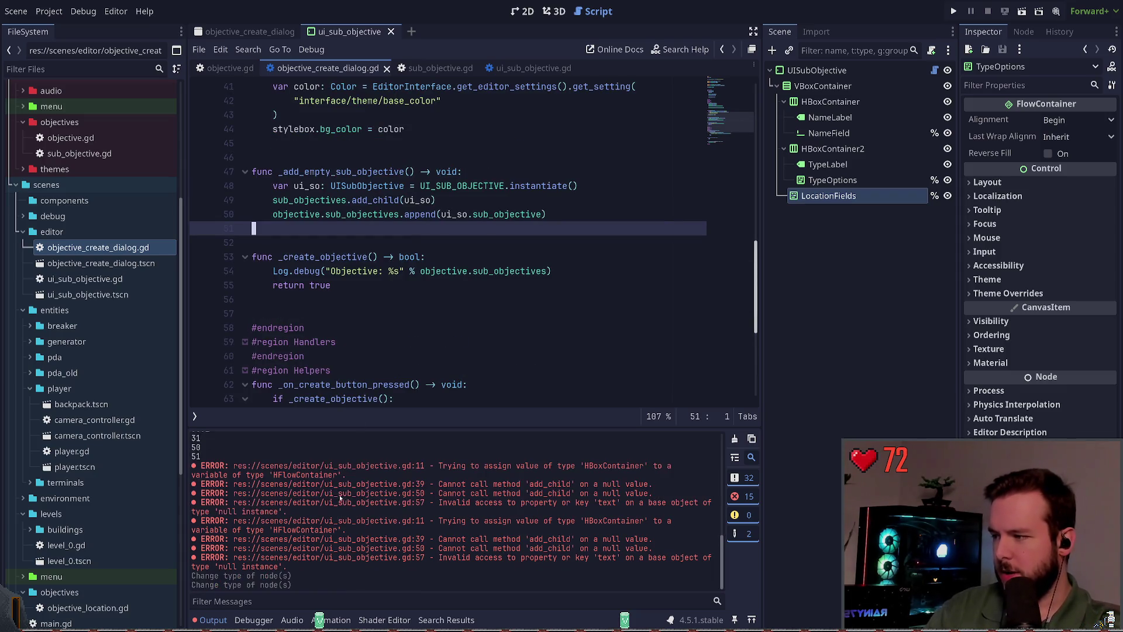
click(734, 439)
click(531, 262)
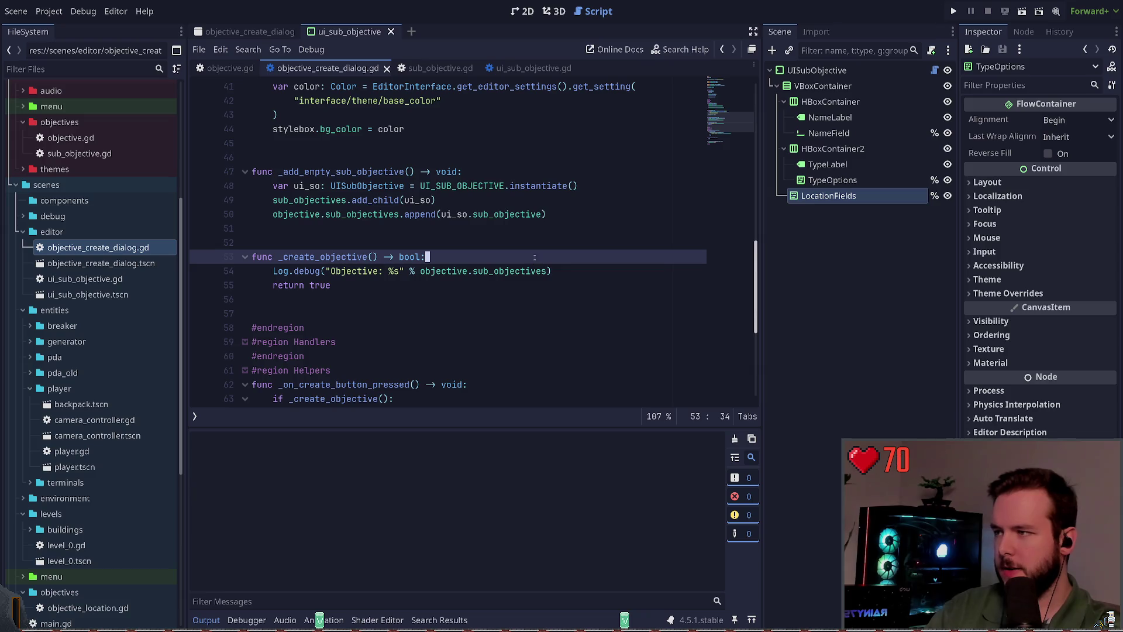
scroll(491, 248, down, 2)
key(ctrl+shift+p)
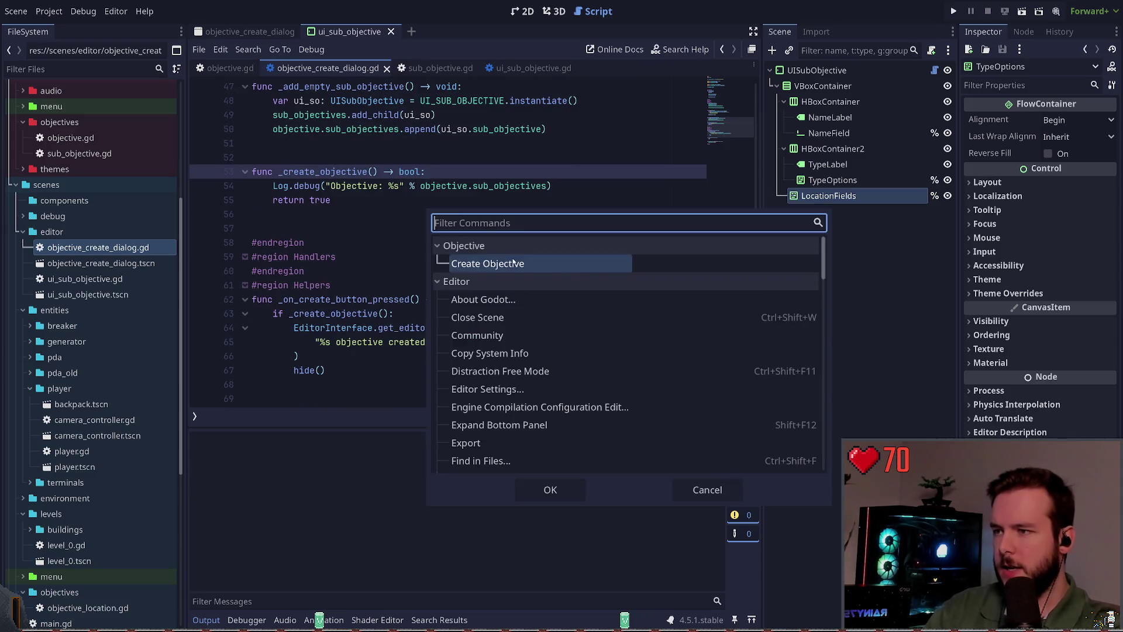
key(Return)
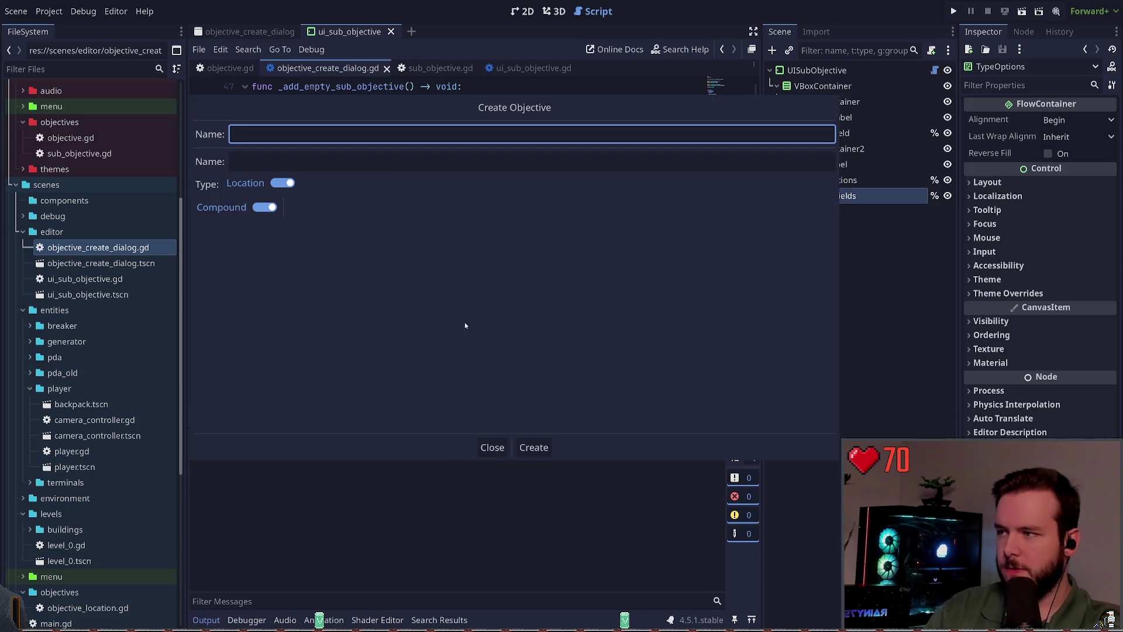
click(492, 446)
click(490, 153)
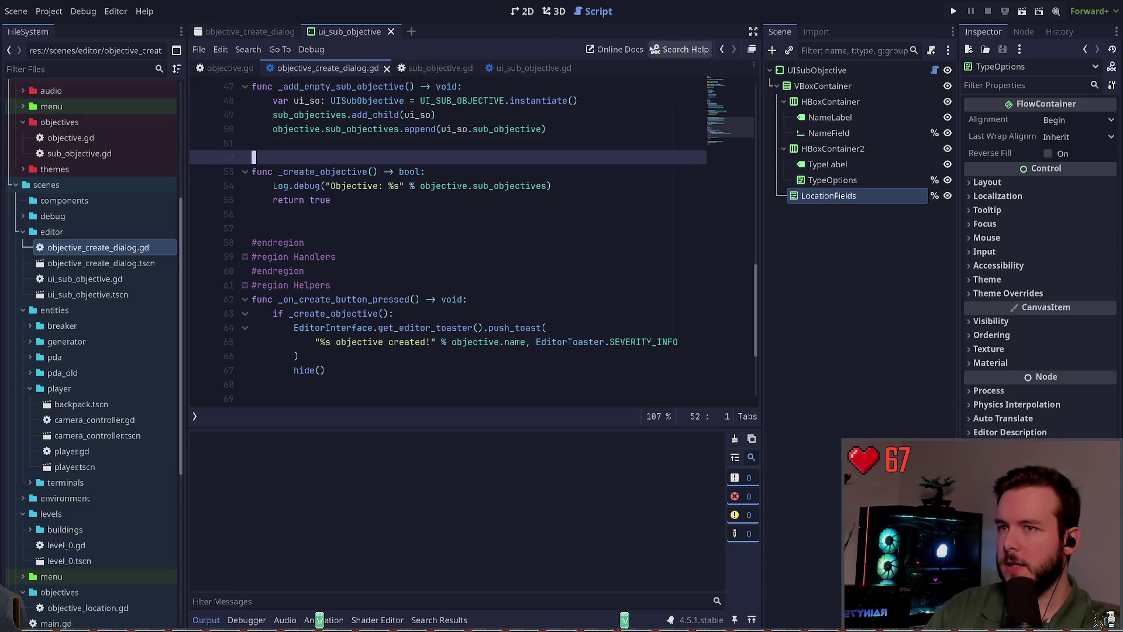
click(554, 11)
- Switch to 2D, open the objective_create_dialog scene and select the SubObjectives node
click(518, 11)
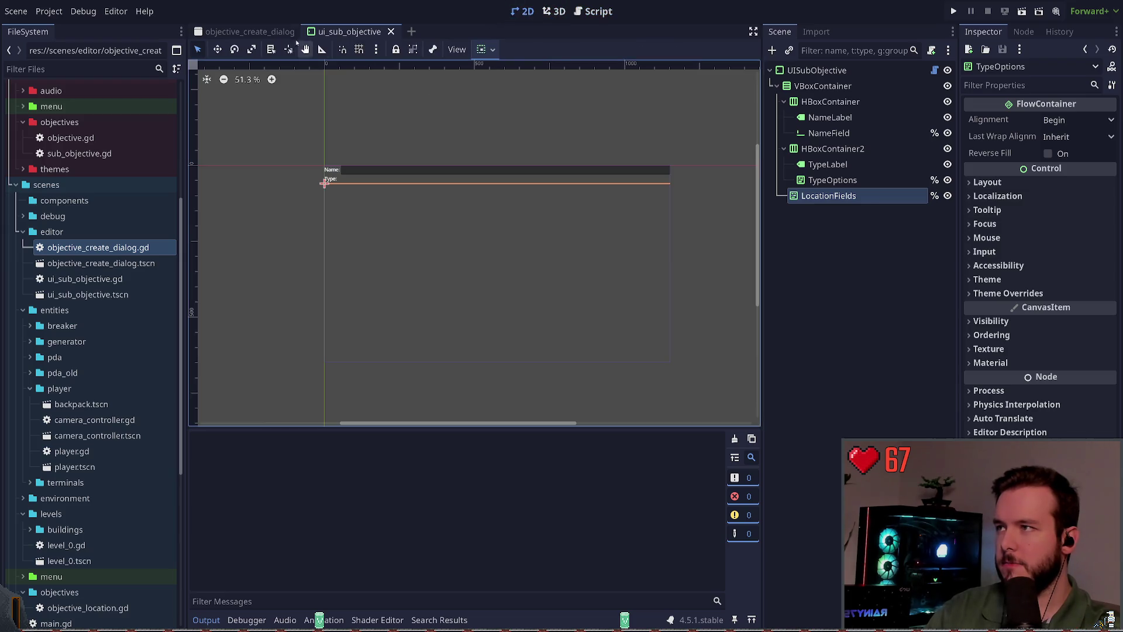
click(257, 31)
scroll(523, 382, up, 2)
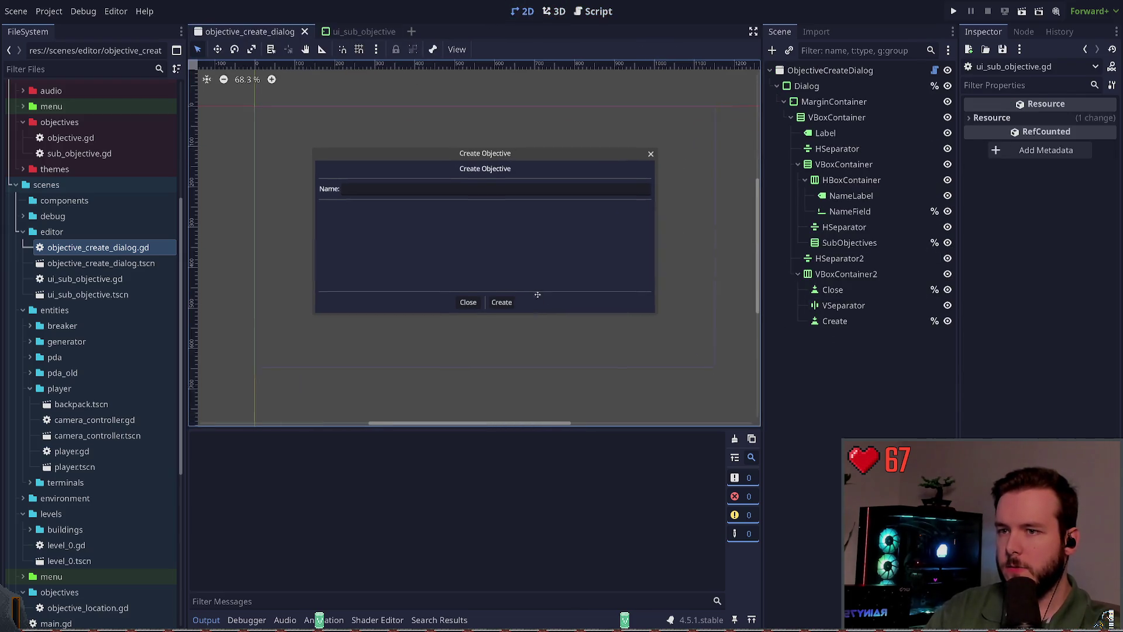
click(840, 258)
click(876, 408)
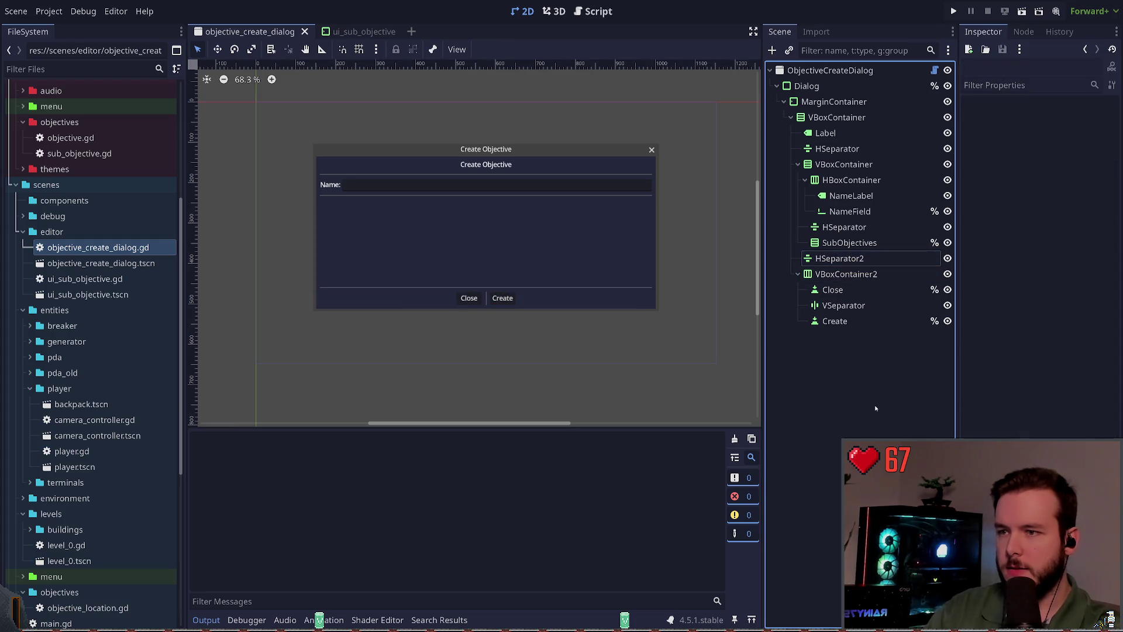
click(866, 244)
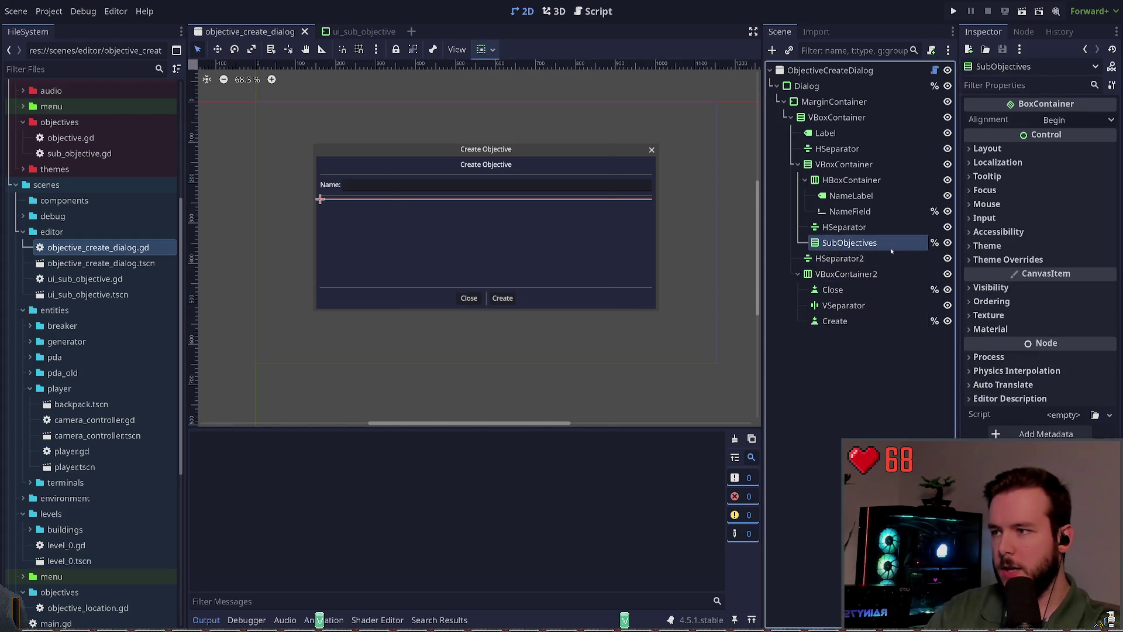
key(ctrl+a)
key(Escape)
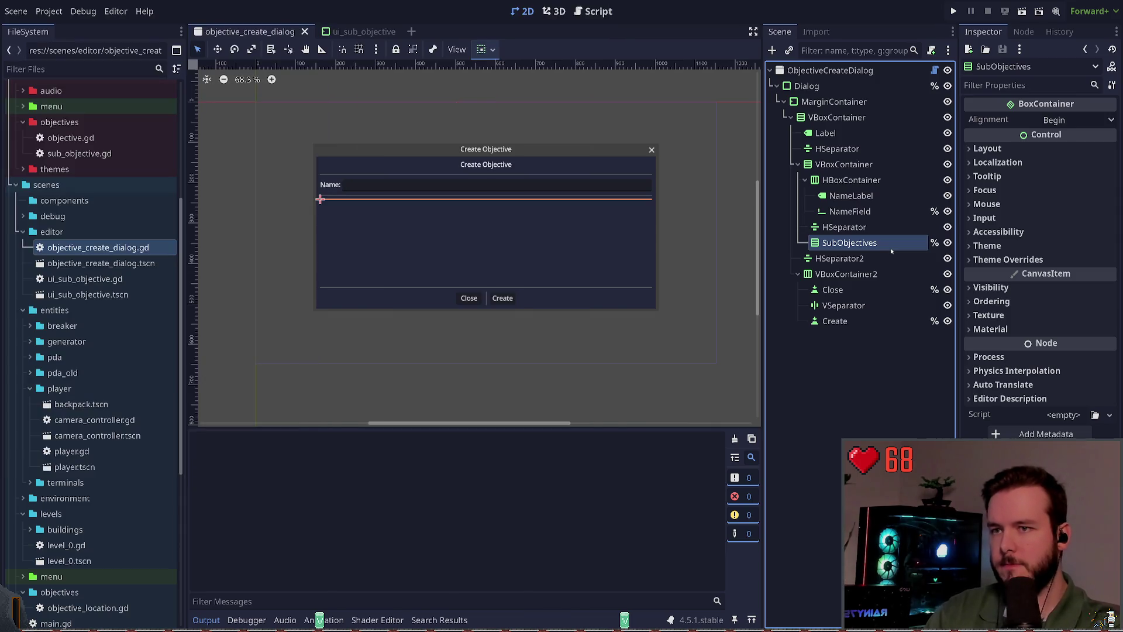
- Add a Button node as a child of the inner VBoxContainer
click(804, 181)
click(805, 180)
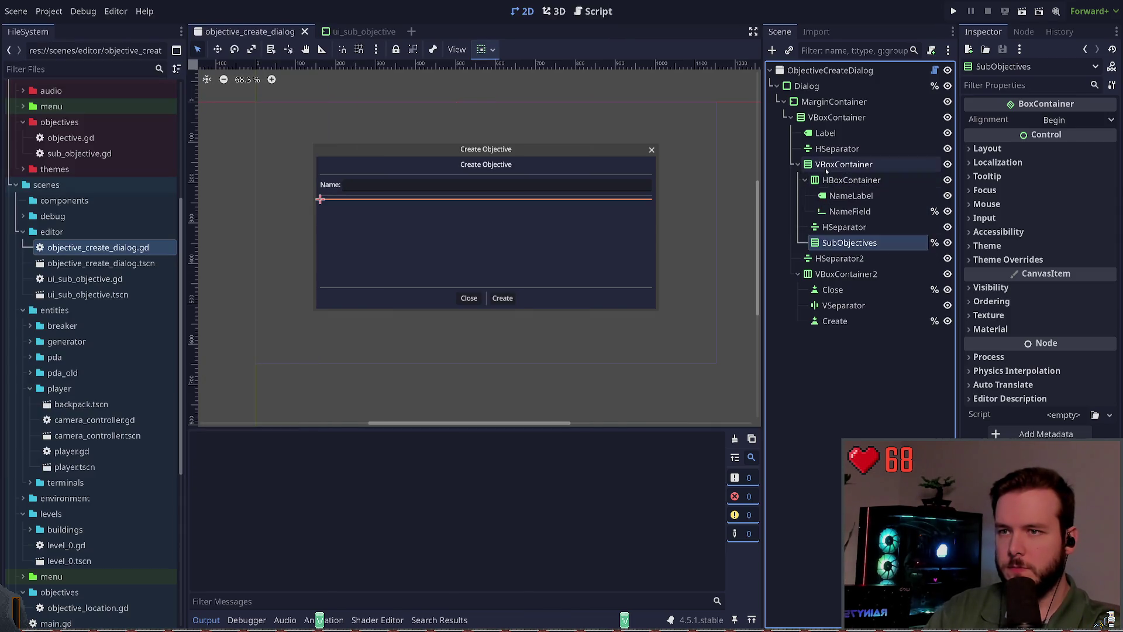
click(843, 164)
key(ctrl+a)
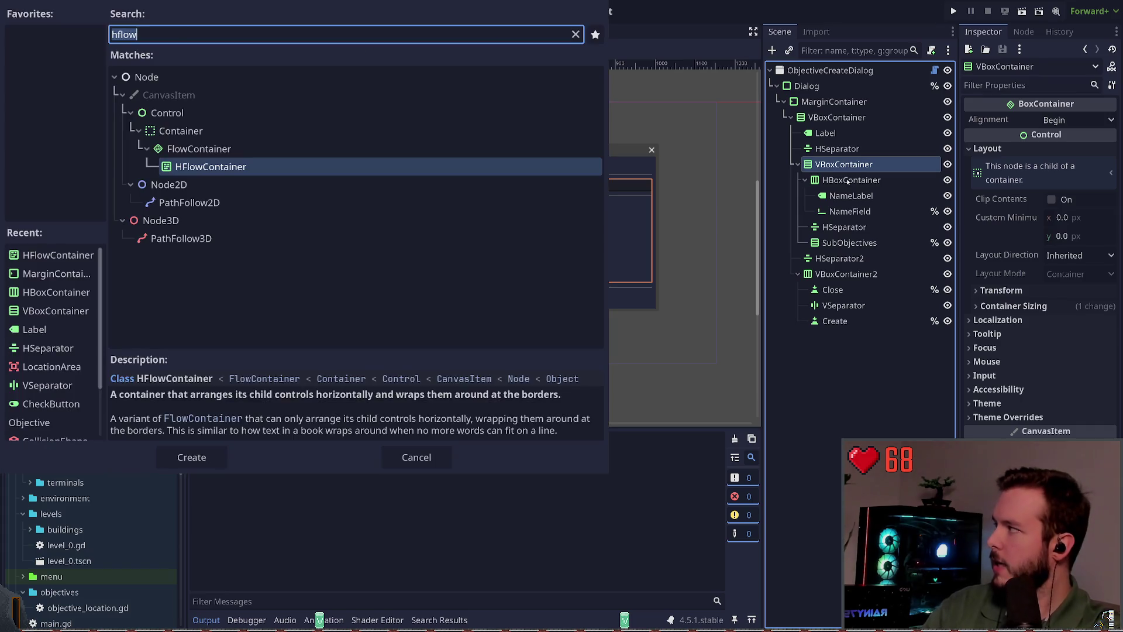
text(button)
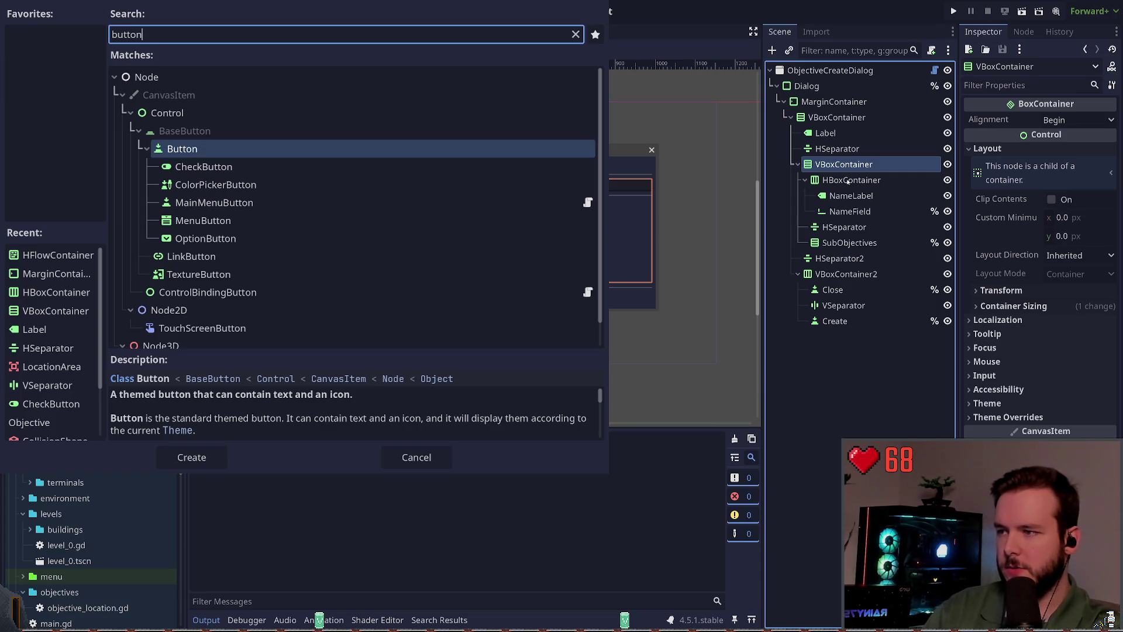
key(Return)
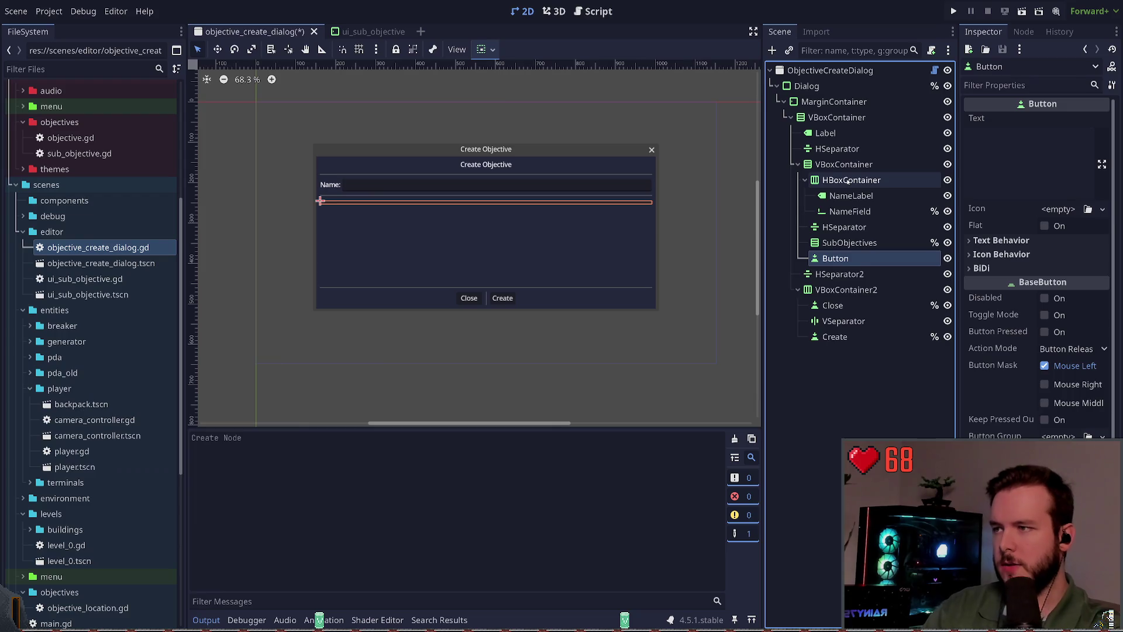
- Set the button's horizontal size flag to Shrink Center and label it 'Add Sub Objective'
click(480, 49)
click(505, 97)
key(ctrl+s)
click(1023, 167)
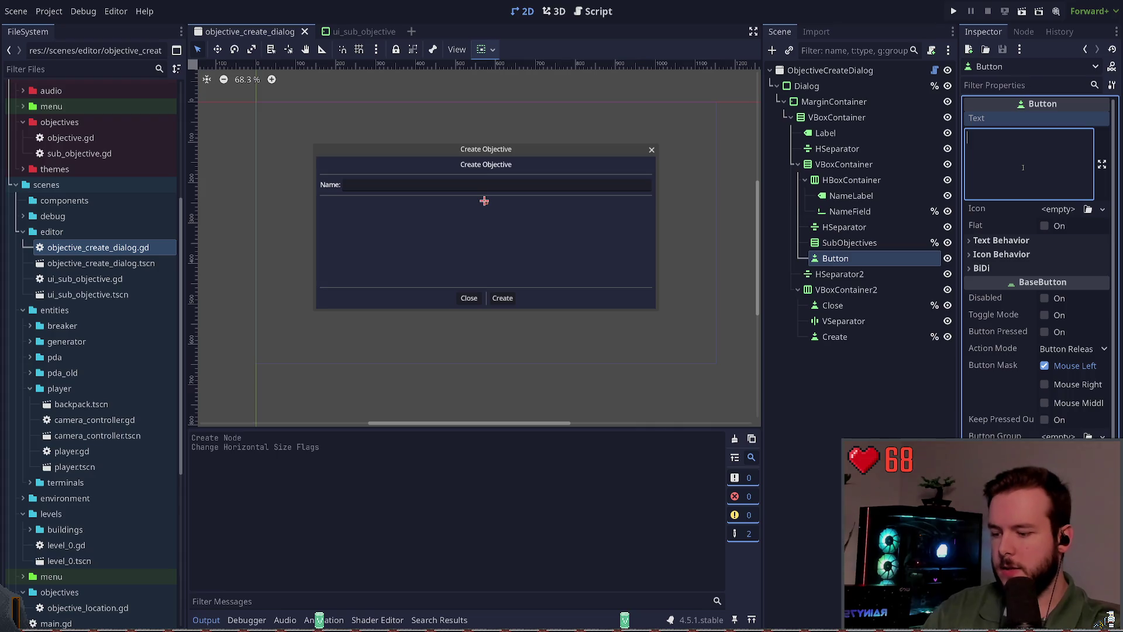
text(Add S)
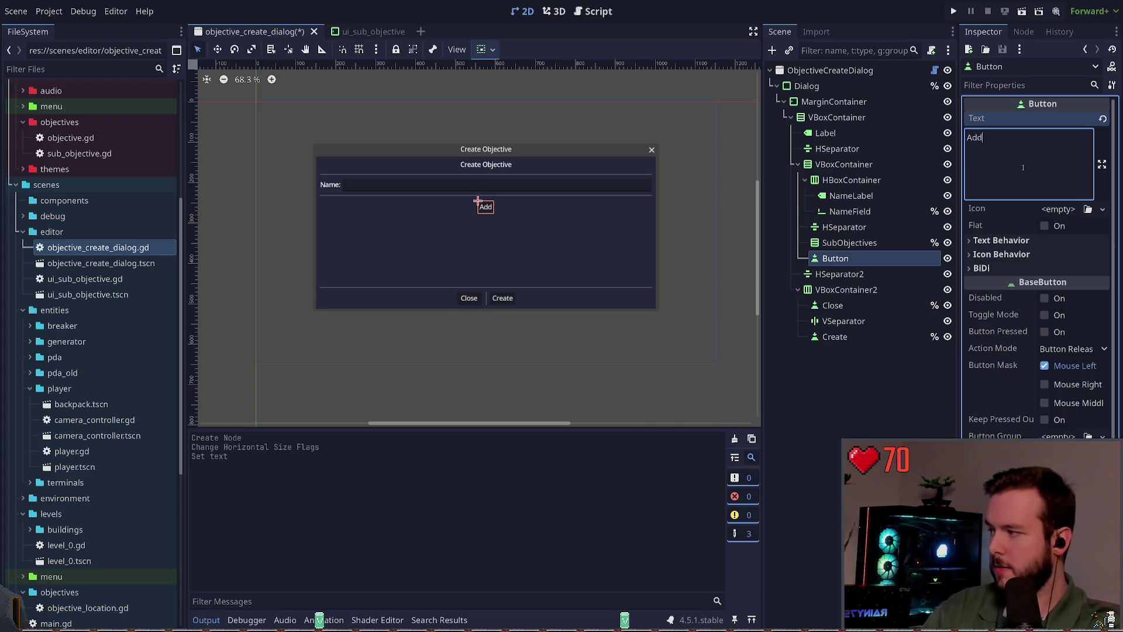
text(ub Objective)
click(869, 345)
key(ctrl+s)
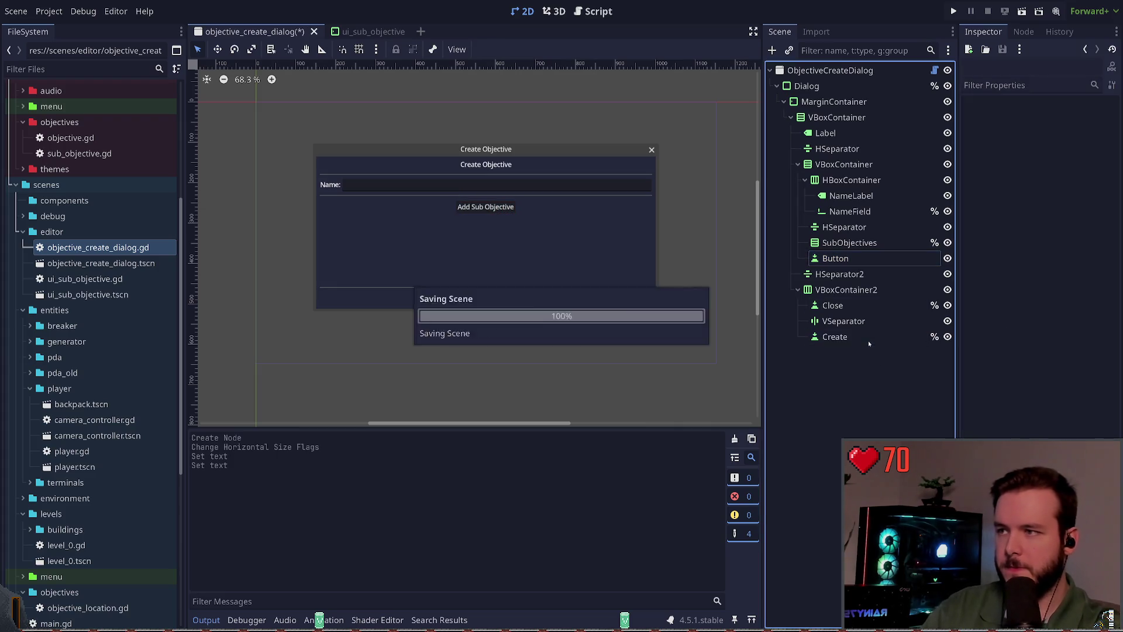
- Replace the button's text with '+'
click(845, 289)
click(848, 274)
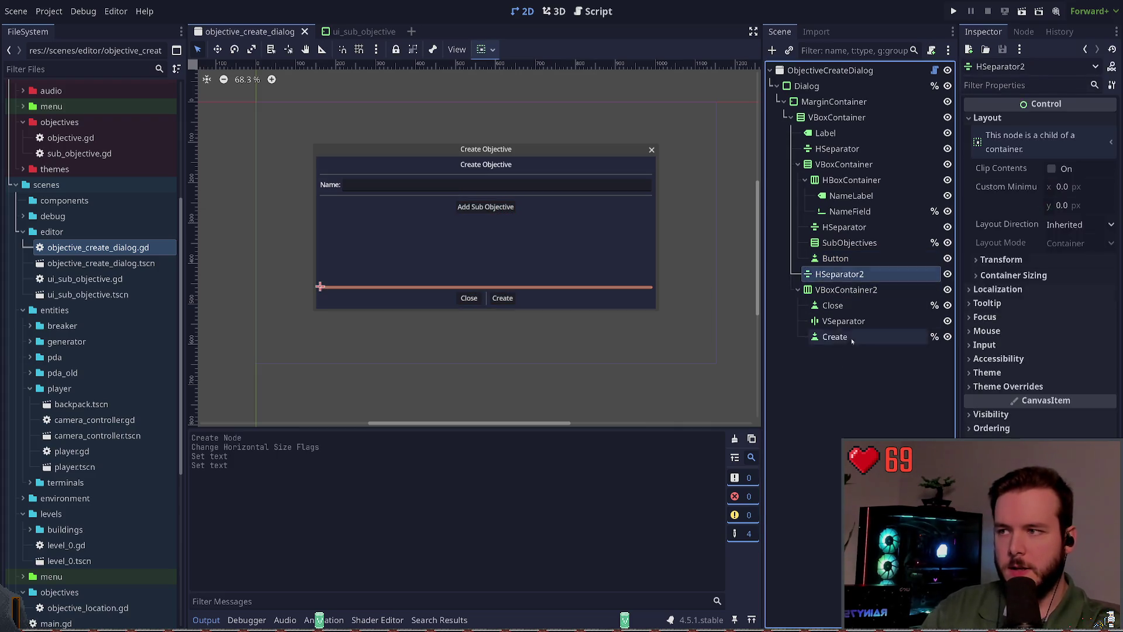
click(837, 258)
triple_click(1034, 147)
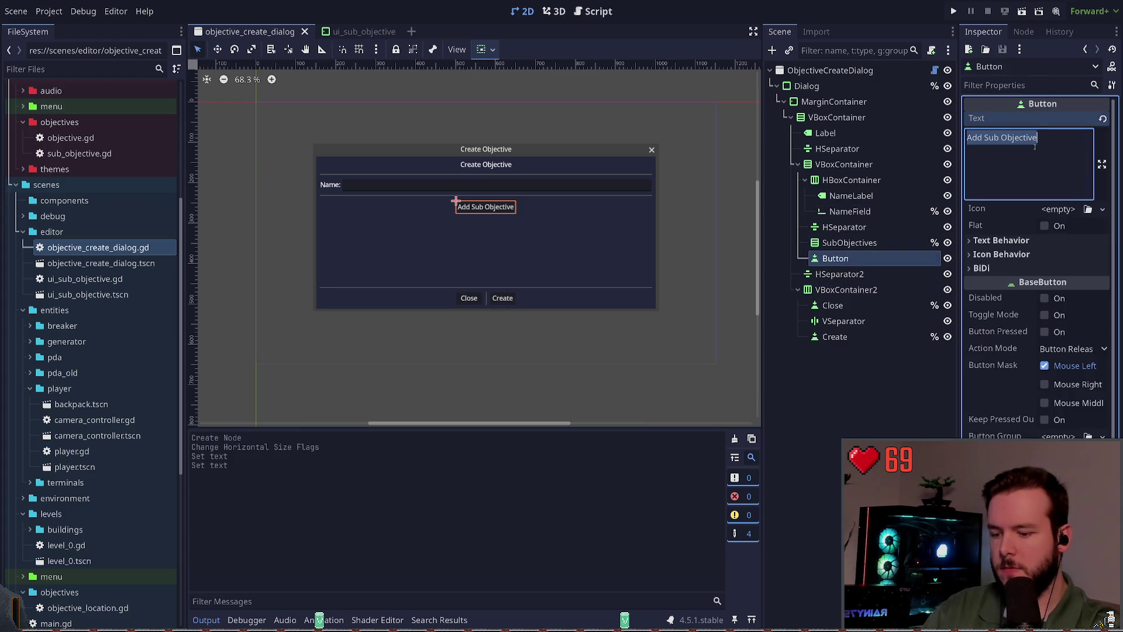
text(+)
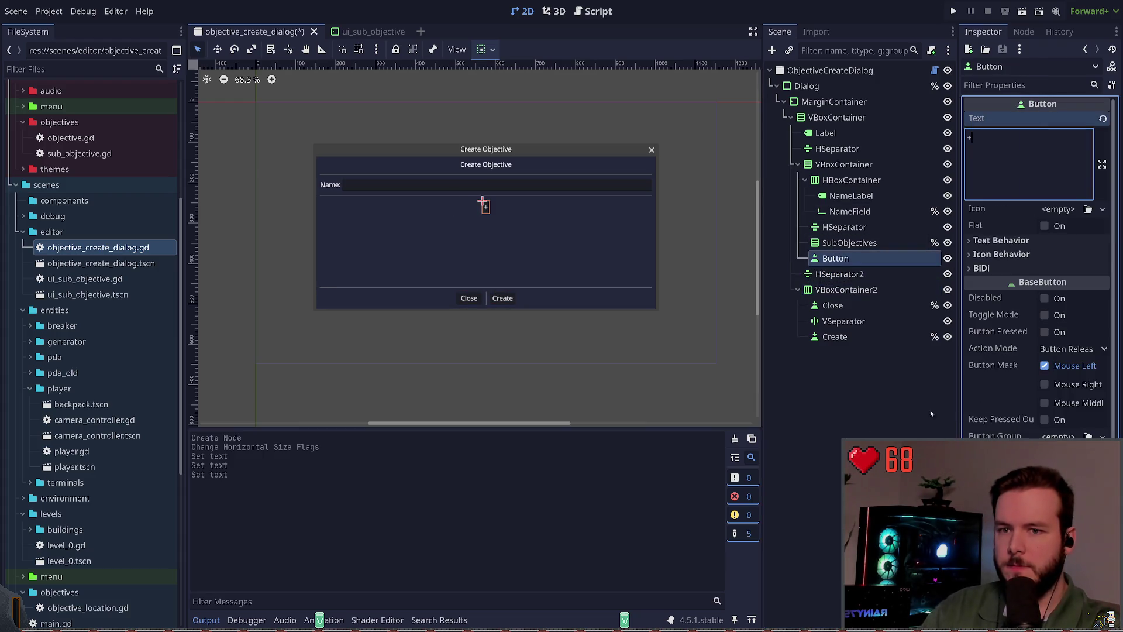
click(931, 414)
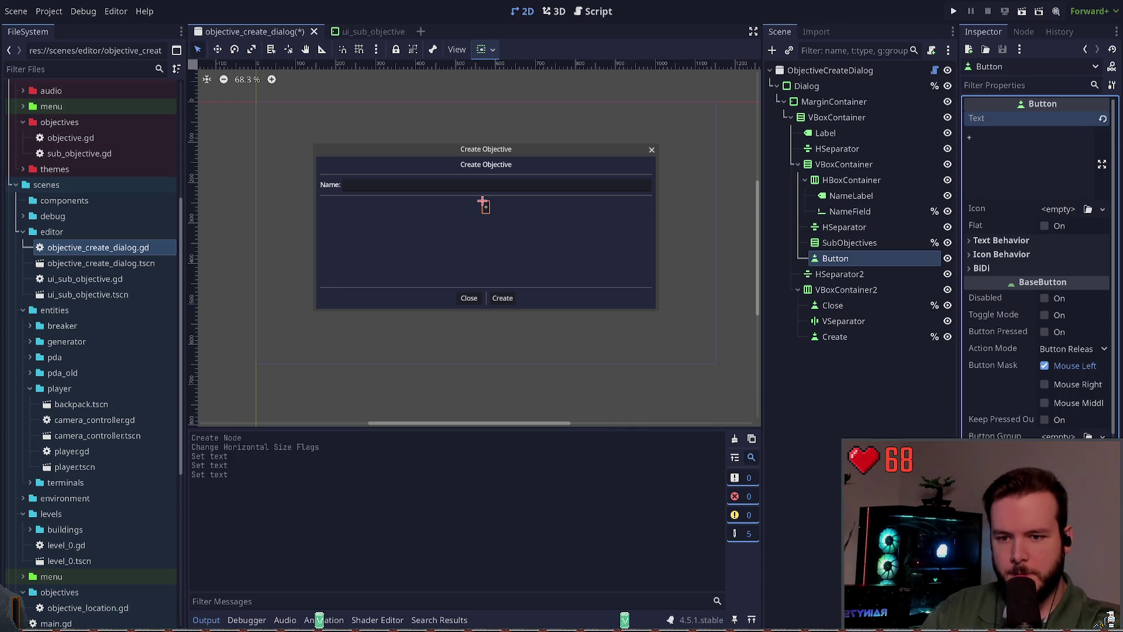
- Set the button's Custom Minimum Size to 64×64
scroll(1020, 373, down, 5)
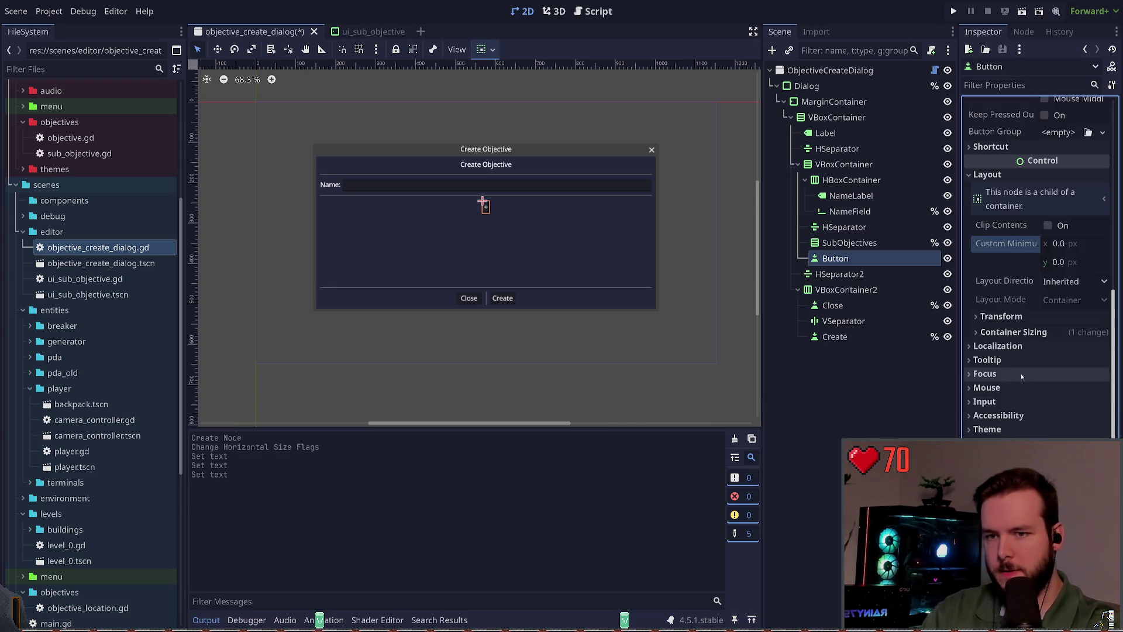
click(1028, 332)
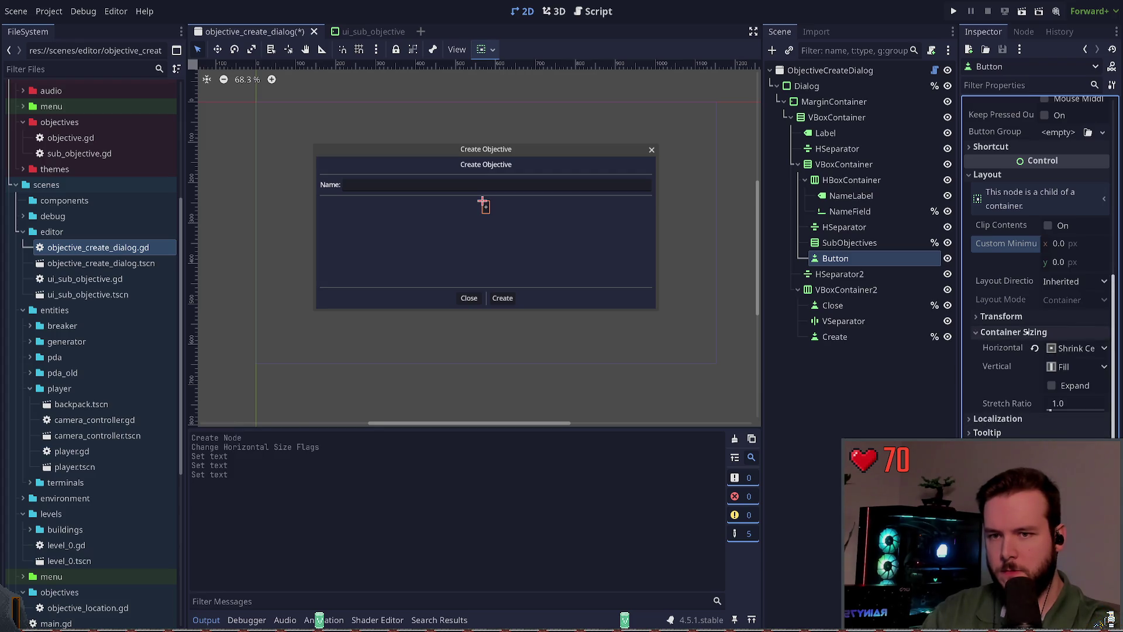
click(1018, 317)
click(1061, 244)
text(64)
key(Return)
click(1082, 261)
text(64)
key(Return)
- Reduce the Custom Minimum Size to 32×32 and save the scene
click(1092, 262)
text(32)
key(Return)
click(1086, 244)
text(32)
key(Return)
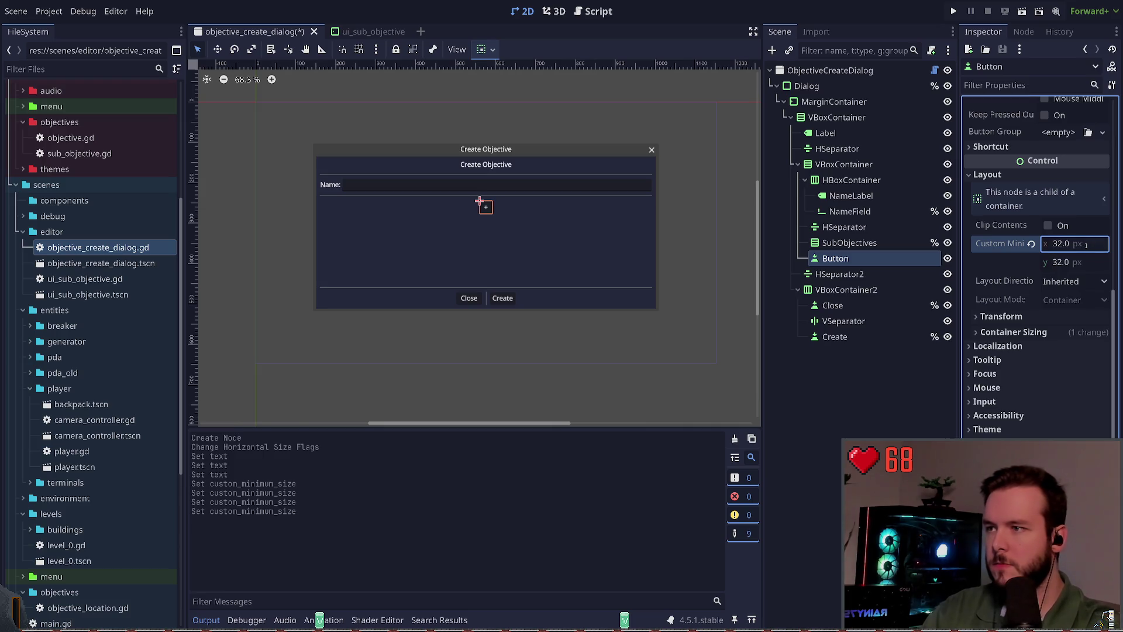
click(815, 396)
key(ctrl+s)
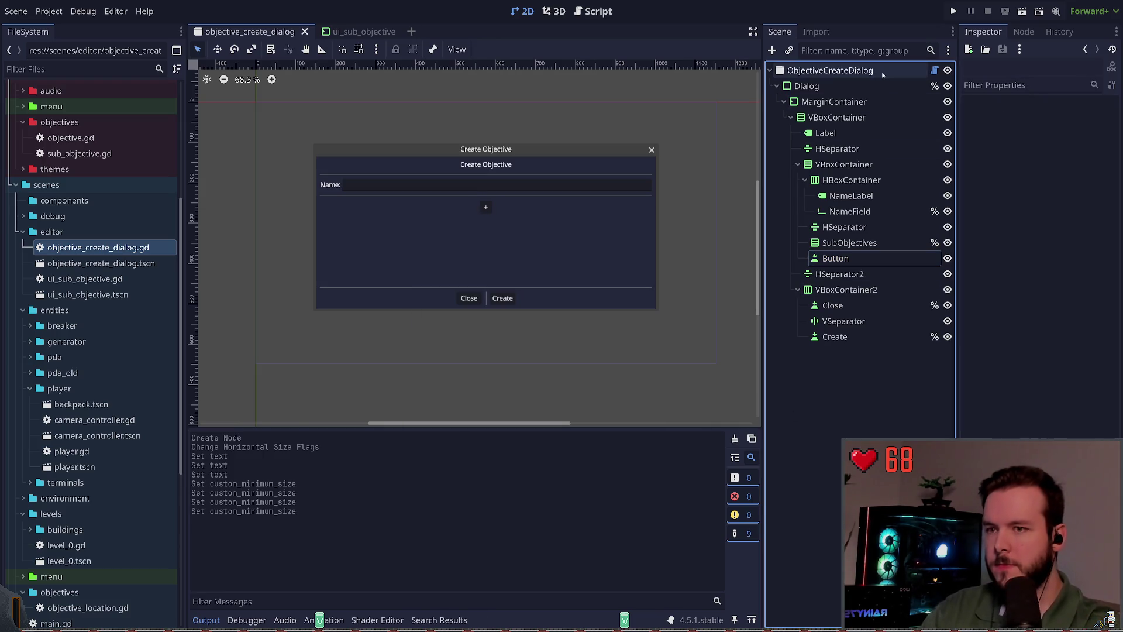
- Rename the button to AddSubObjective, give it a % unique name, and save
click(855, 257)
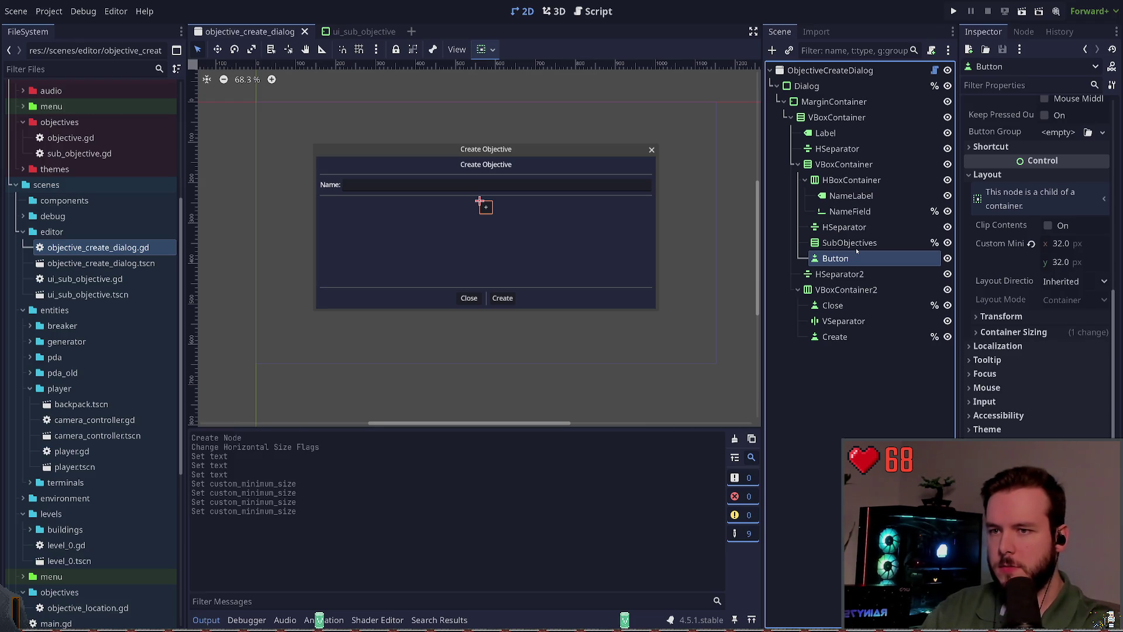
double_click(857, 255)
text(AddSubObjective)
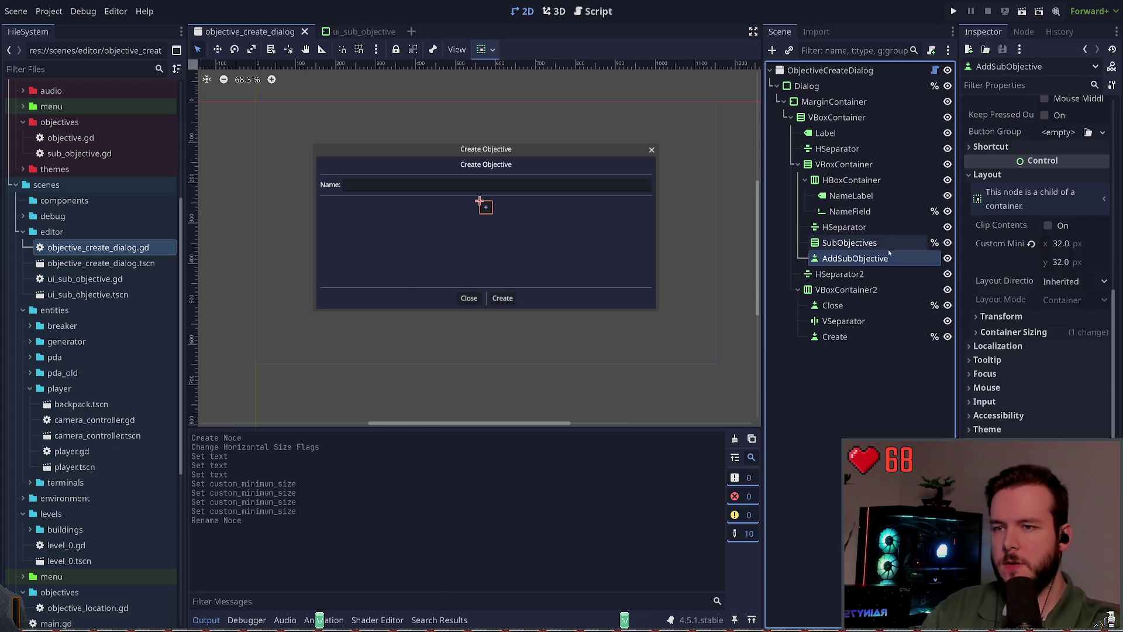
key(Return)
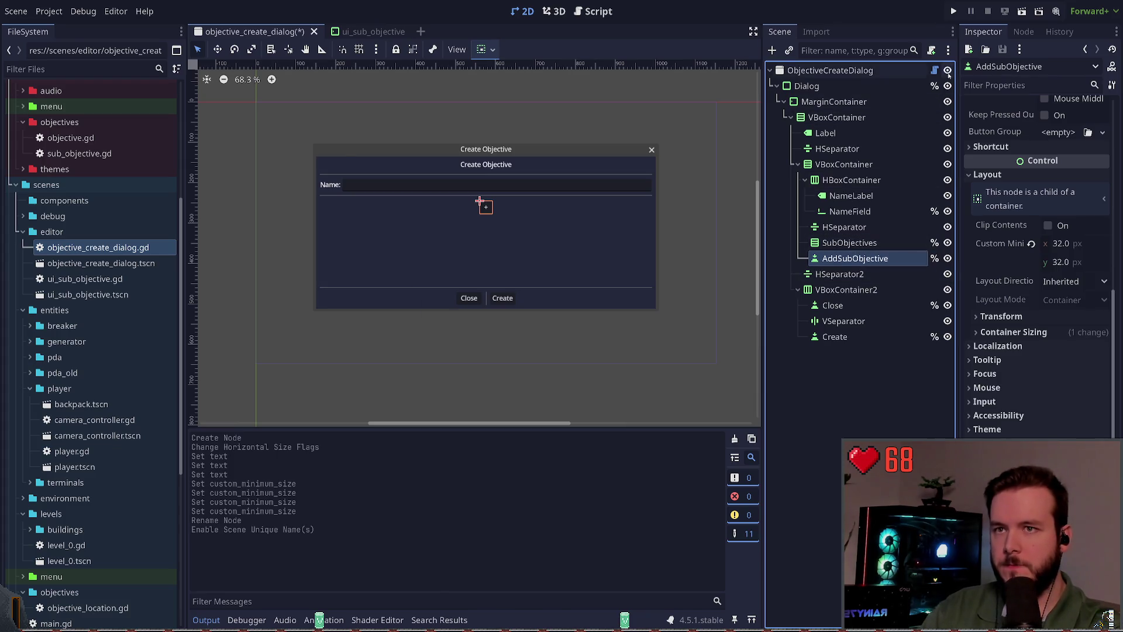
key(ctrl+F3)
scroll(481, 303, up, 10)
drag(855, 258, 429, 253)
key(ctrl+s)
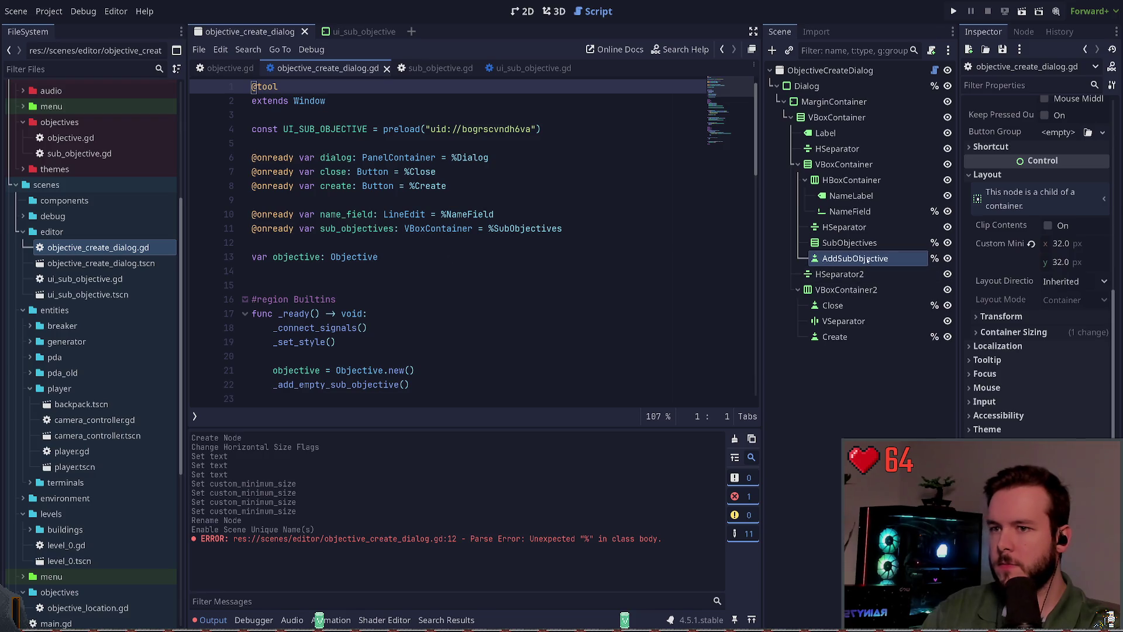
- Add an onready add_sub_objective reference to the AddSubObjective node and save the script
mouse_move(868, 259)
mouse_down()
mouse_move(377, 219)
mouse_move(373, 200)
mouse_up()
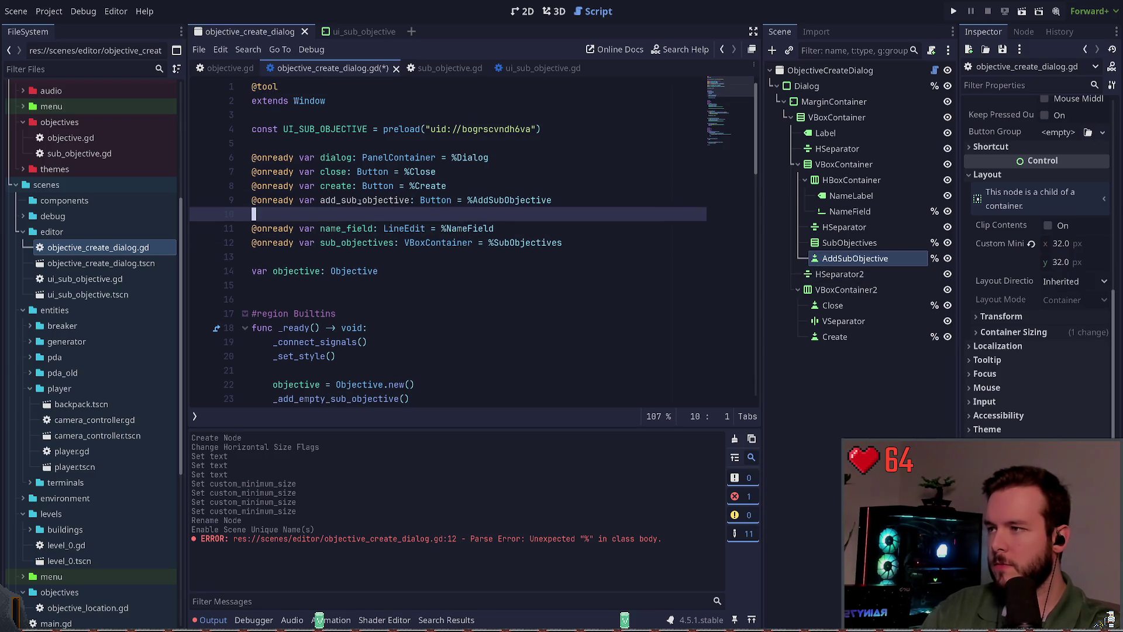
double_click(359, 200)
key(ctrl+s)
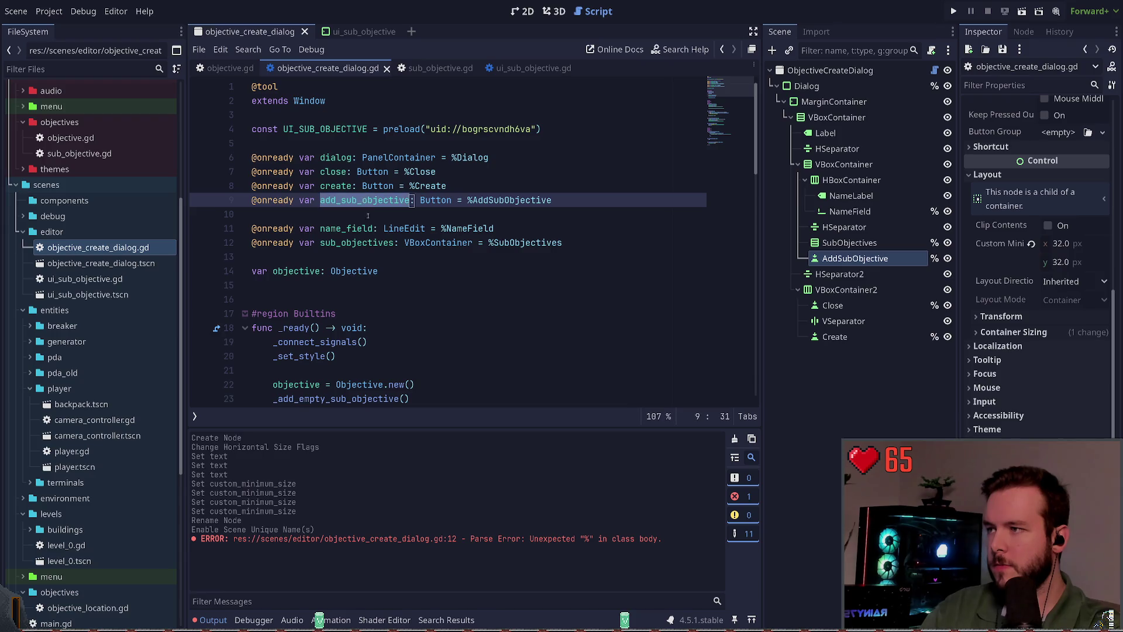
scroll(368, 216, down, 5)
scroll(405, 219, up, 4)
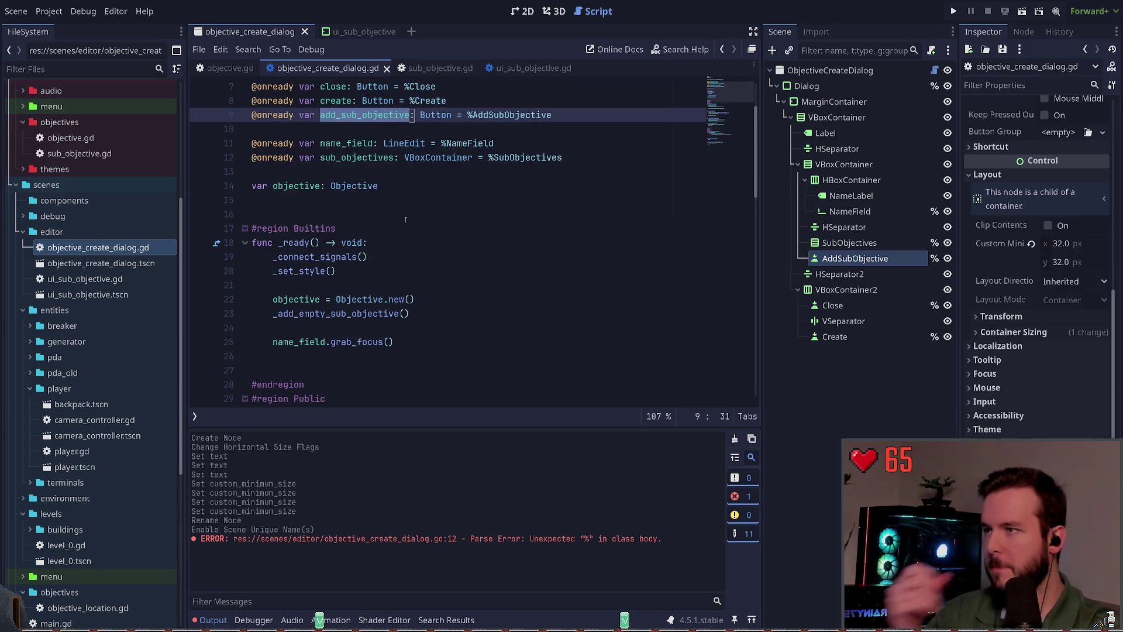
scroll(405, 219, up, 2)
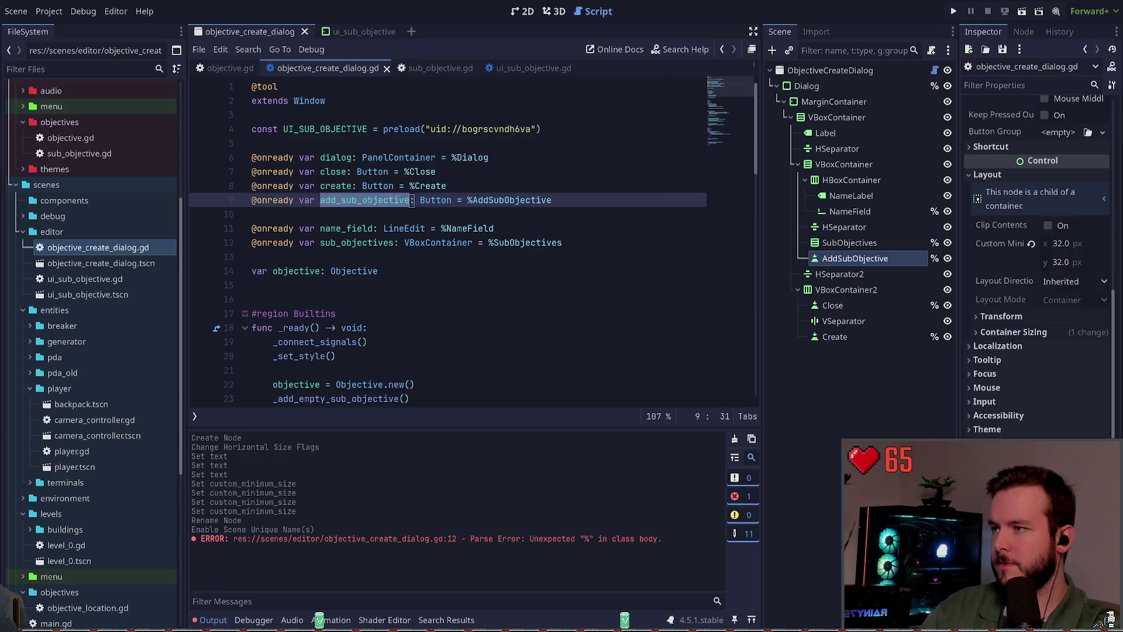
scroll(390, 258, down, 12)
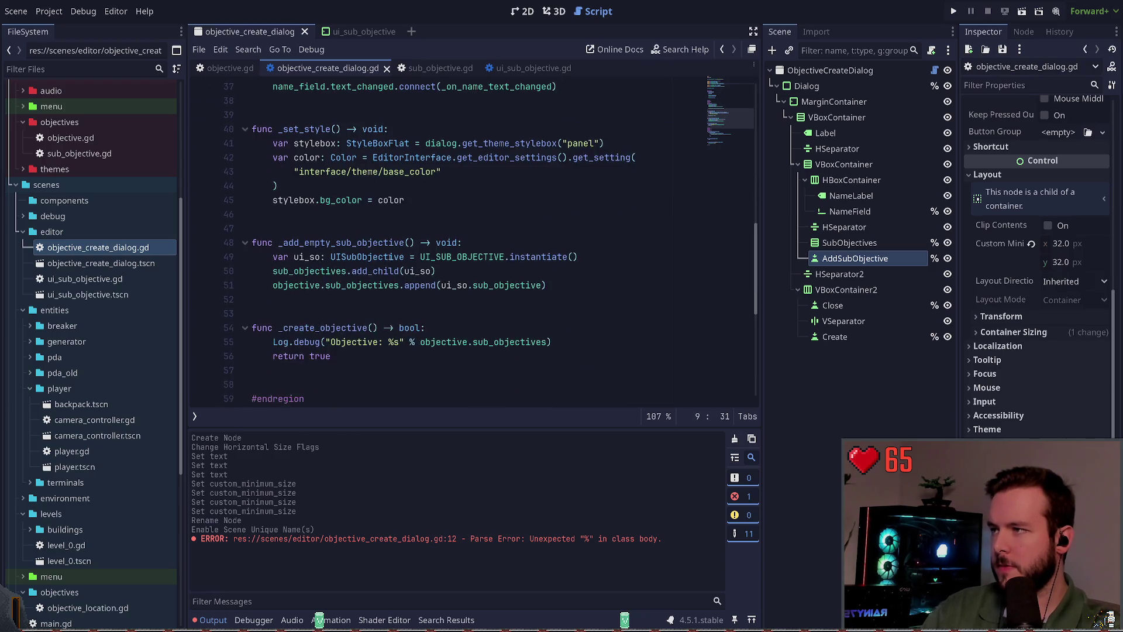
scroll(390, 257, up, 3)
- In _connect_signals, connect add_sub_objective.pressed to _add_empty_sub_objective and save
click(486, 214)
key(Up)
key(Up)
key(Return)
text(add_sub_objective.pressed.)
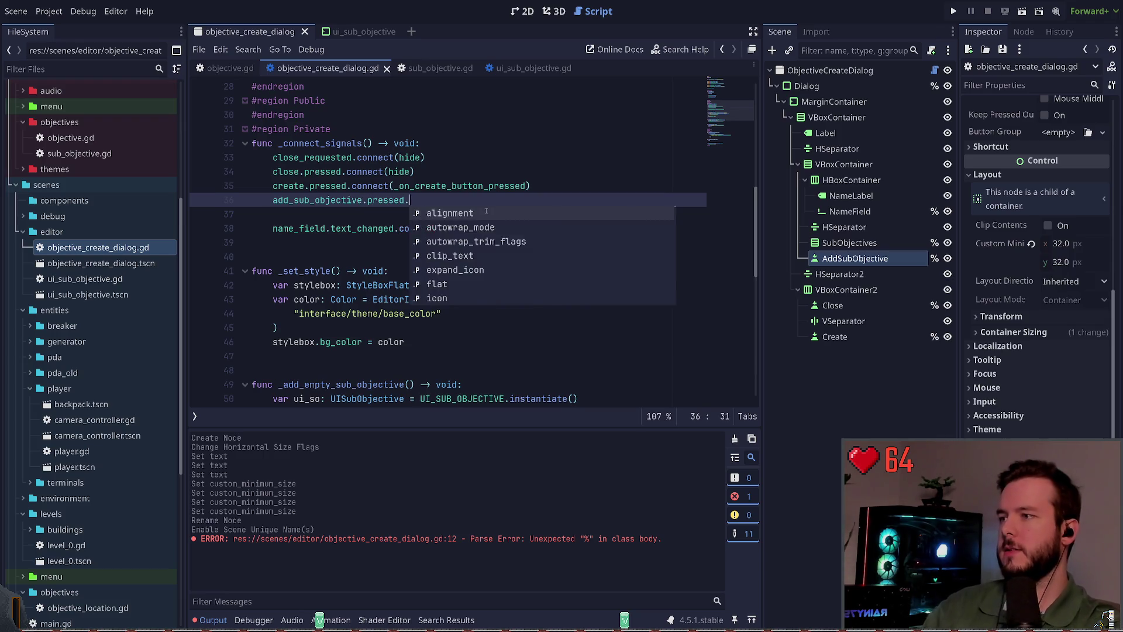
text(c)
key(BackSpace)
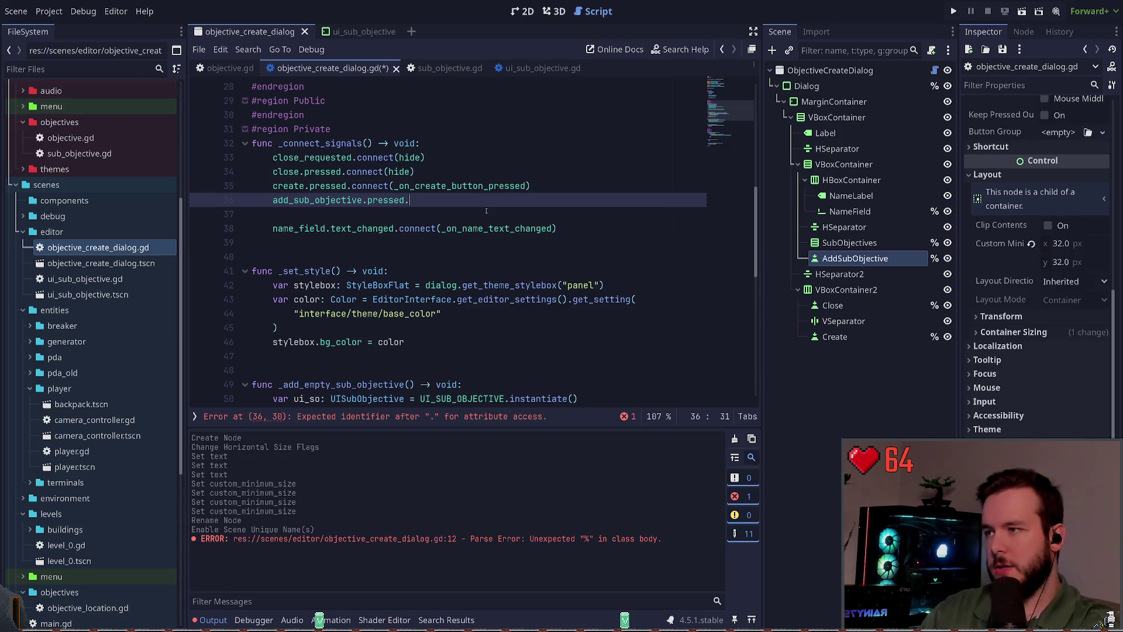
text(connect(_on)
key(BackSpace)
key(BackSpace)
text(add)
key(Return)
key(ctrl+s)
- Run the script from the command palette to show the Create Objective dialog
click(279, 200)
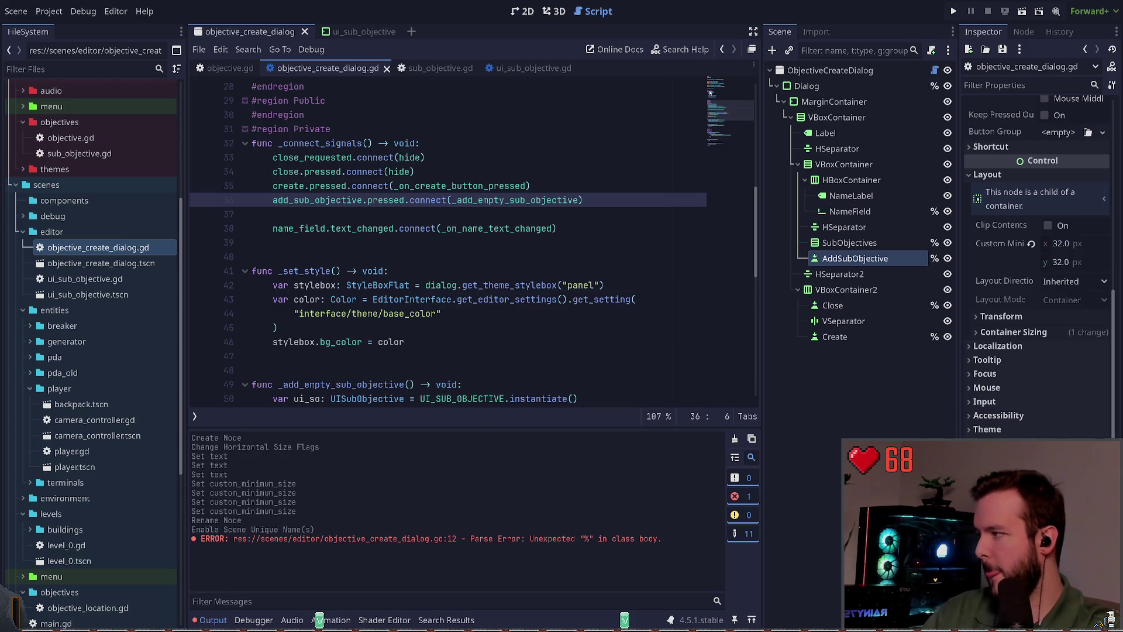
key(ctrl+shift+p)
click(516, 480)
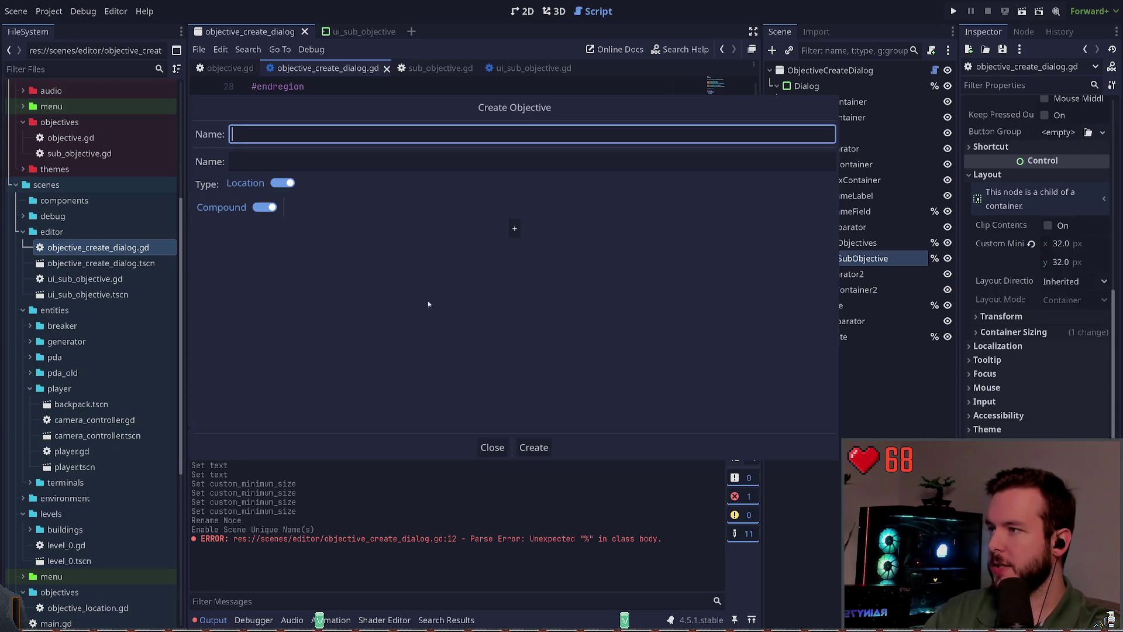
click(515, 229)
click(516, 295)
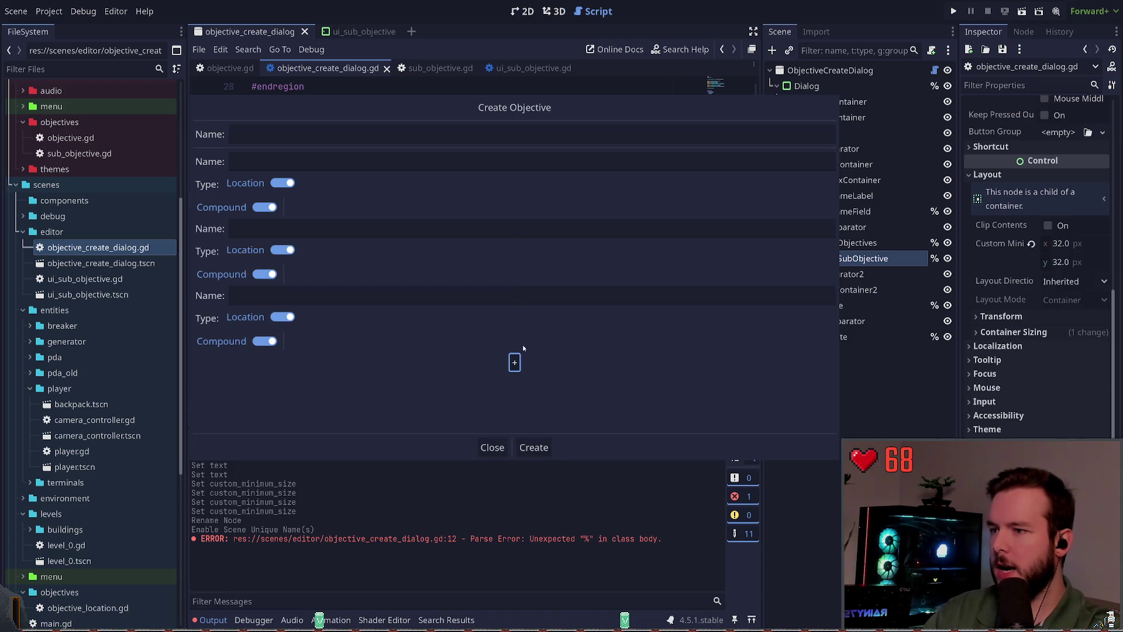
click(513, 363)
click(514, 431)
click(542, 517)
click(417, 217)
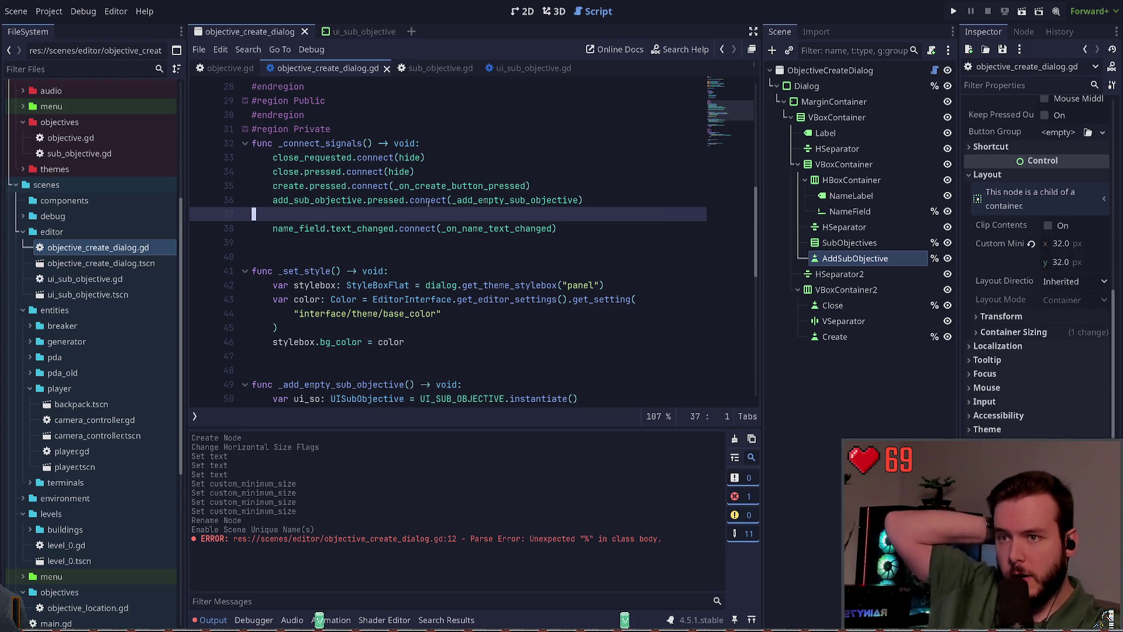
- Review the declarations on lines 10–13 and locate the objective assignment in _ready
scroll(437, 212, up, 9)
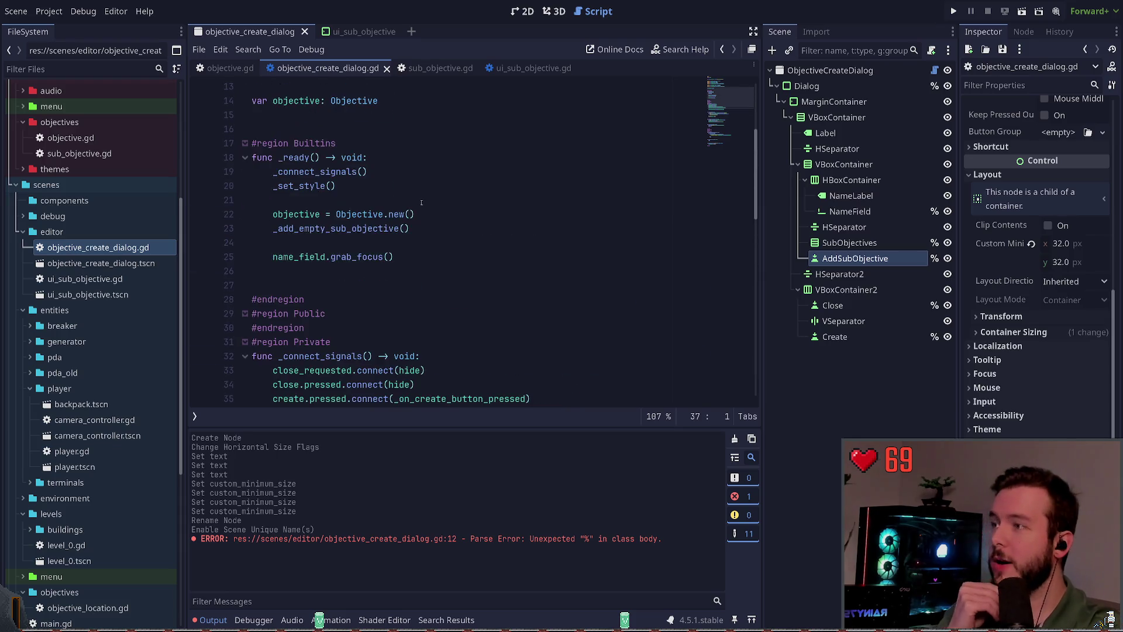
click(257, 229)
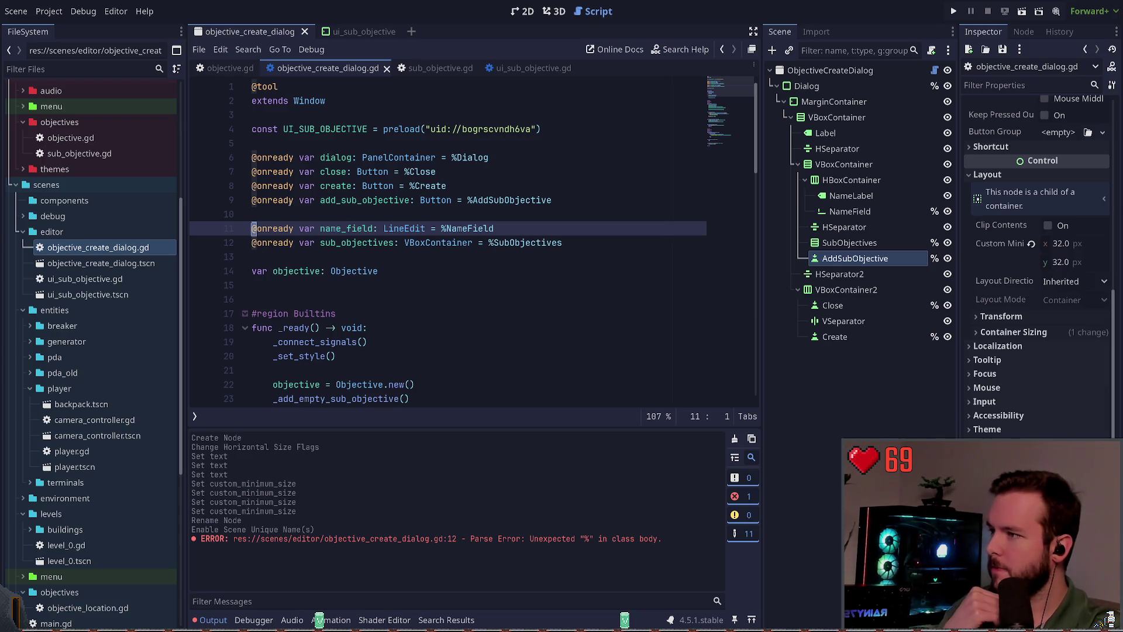
click(343, 216)
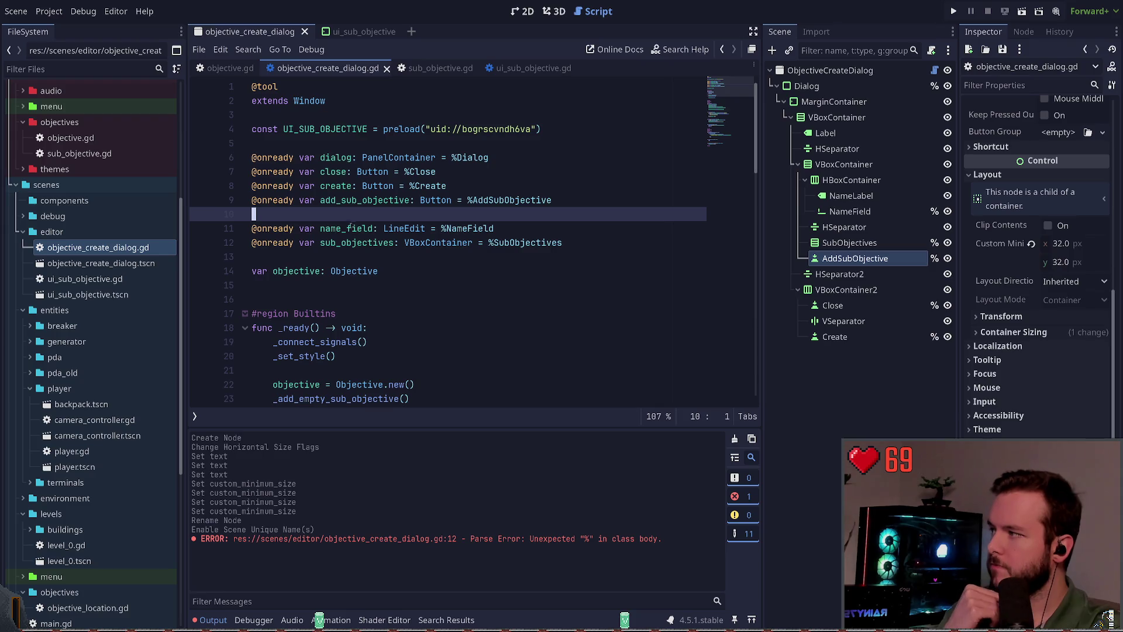
click(251, 229)
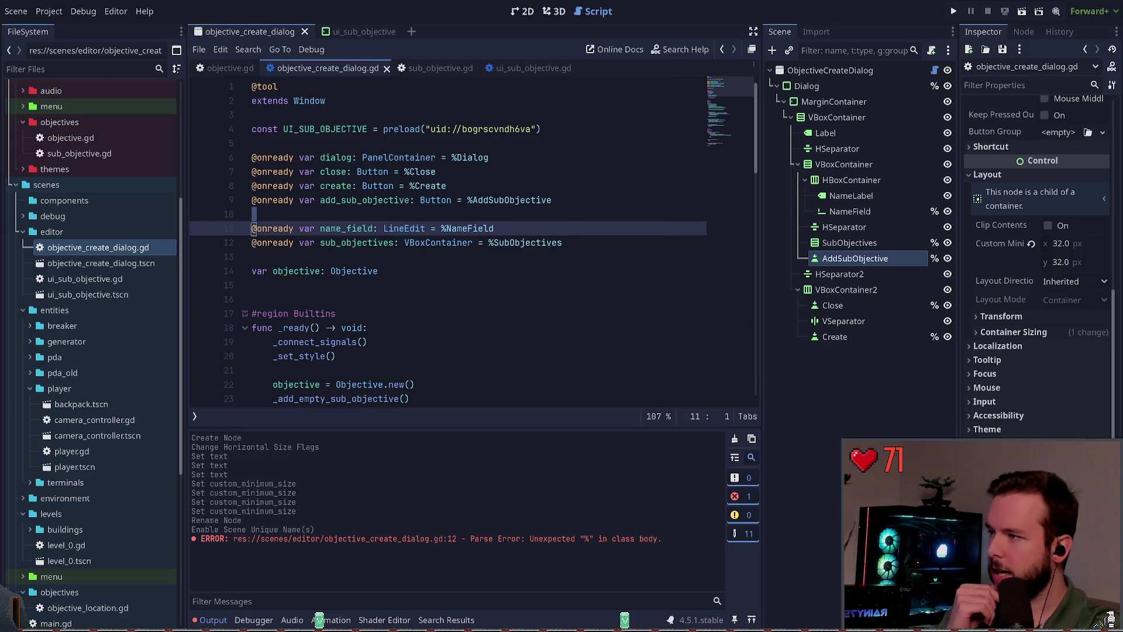
click(278, 244)
click(278, 255)
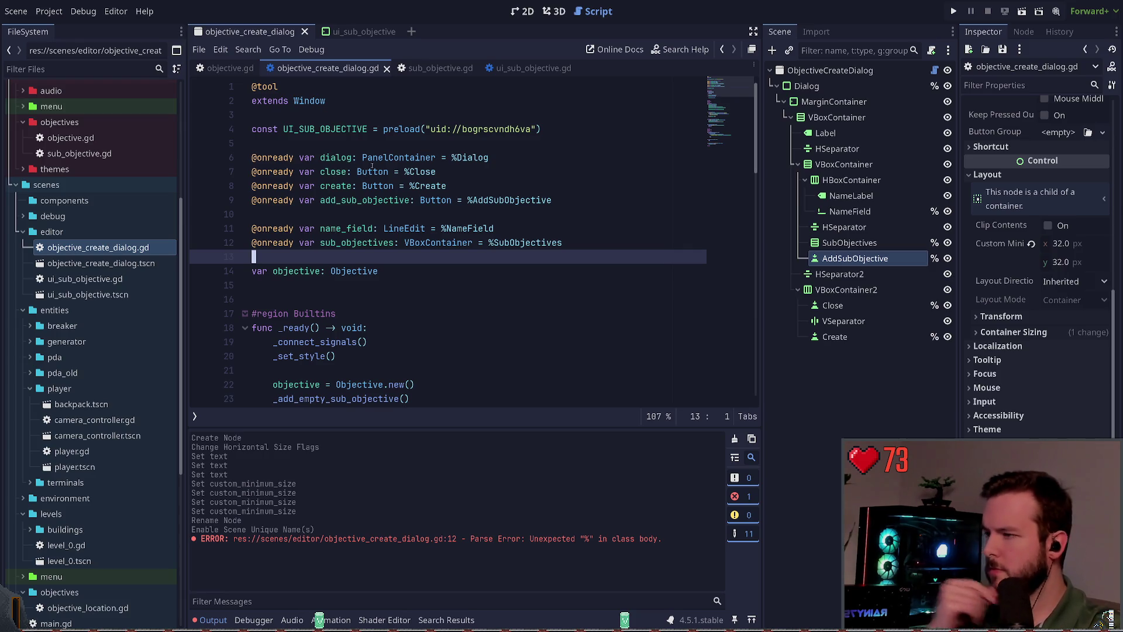
scroll(437, 168, down, 5)
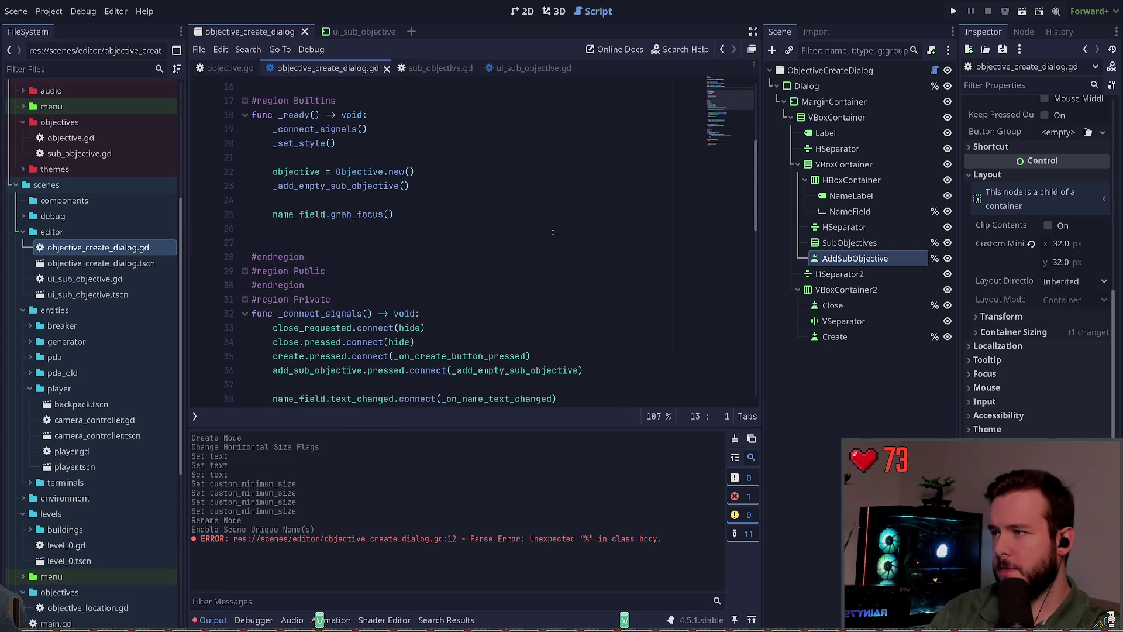
scroll(422, 187, down, 4)
scroll(404, 205, up, 5)
click(417, 214)
scroll(462, 226, up, 3)
- Move Objective.new() into the objective declaration, delete the leftover _ready line, and save
key(ctrl+shift+Left)
key(ctrl+shift+Left)
key(ctrl+shift+Left)
key(ctrl+x)
click(431, 228)
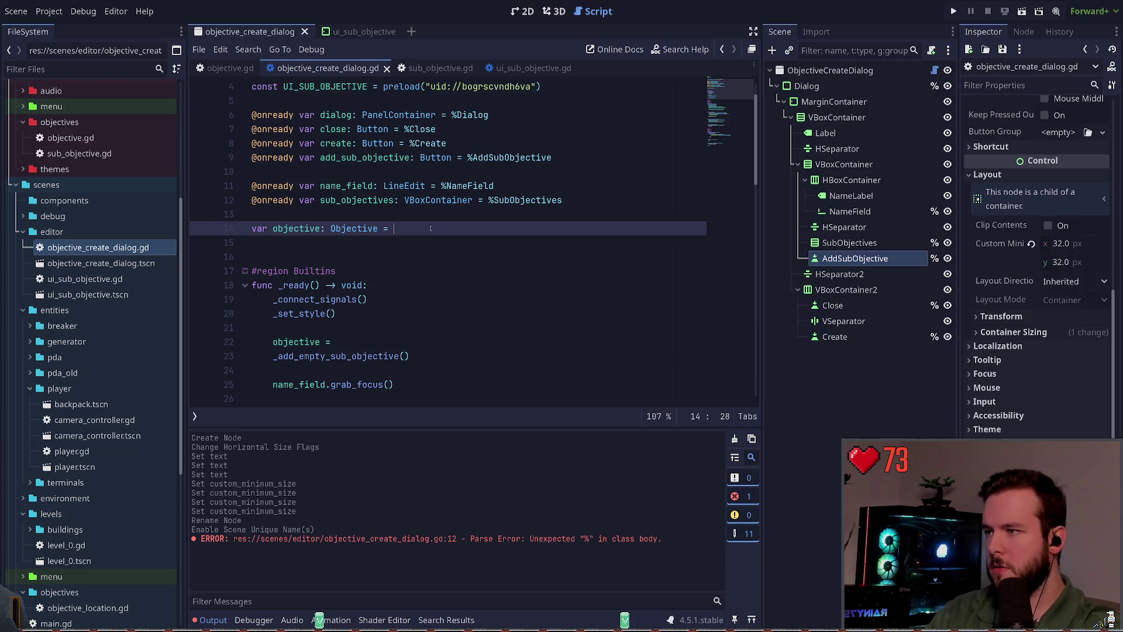
key(ctrl+v)
text())
key(Down)
key(Down)
key(Down)
key(ctrl+shift+k)
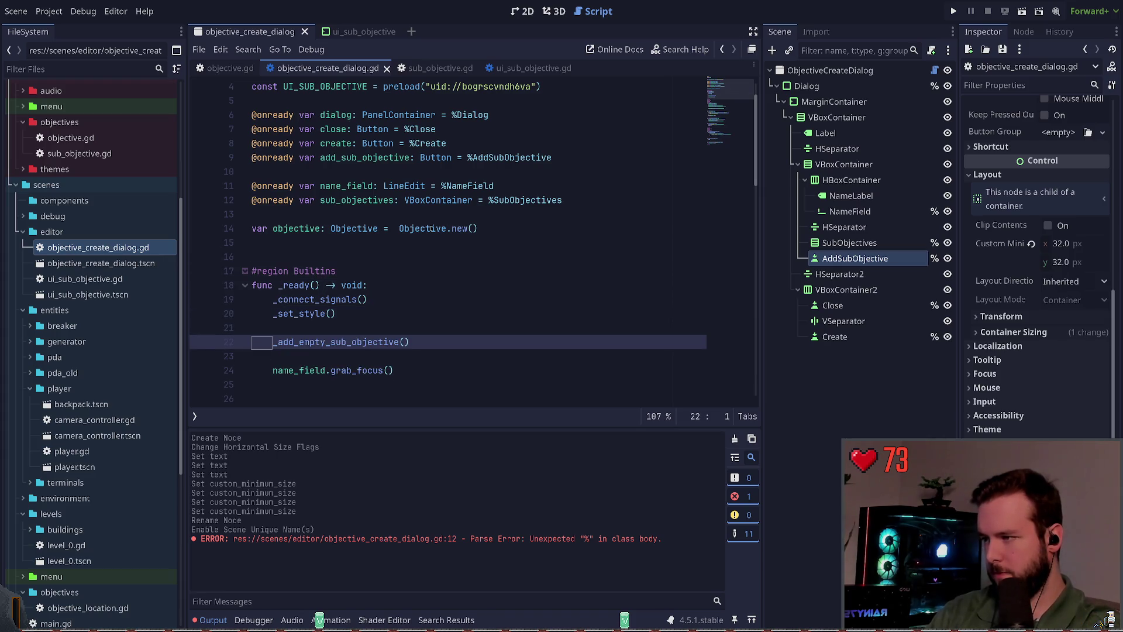
key(BackSpace)
key(ctrl+s)
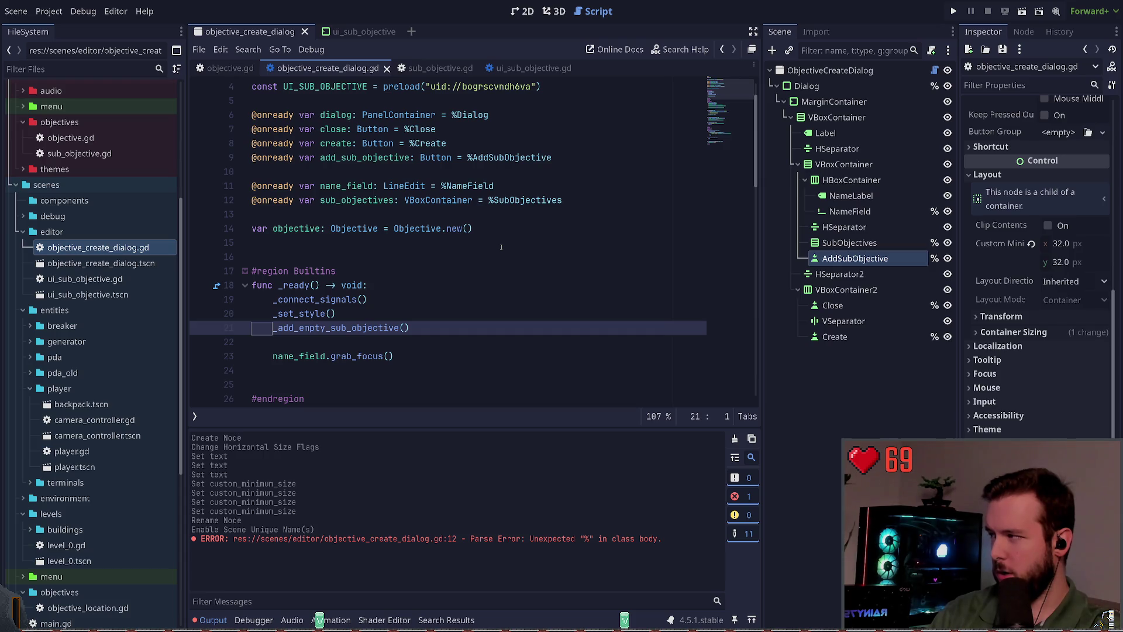
scroll(502, 246, up, 1)
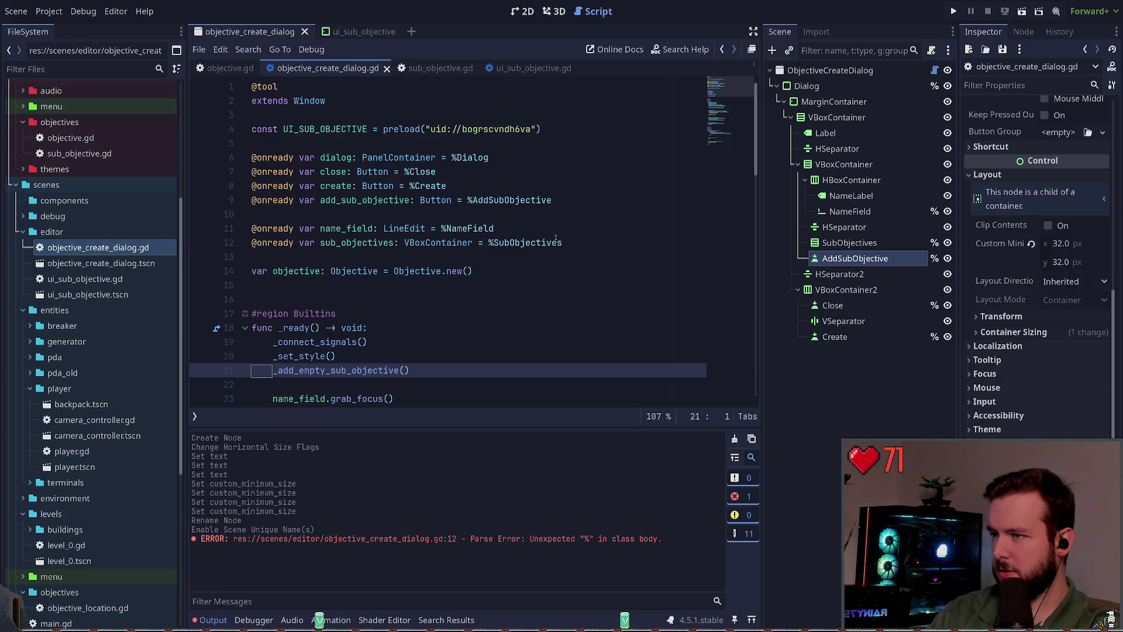
click(599, 246)
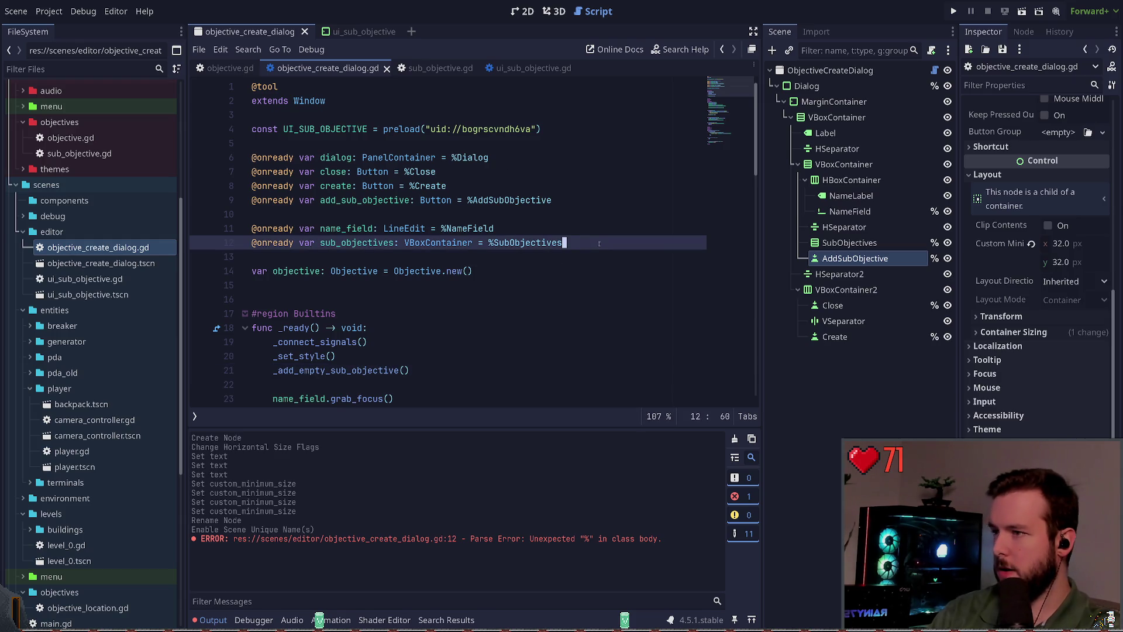
key(Return)
key(Return)
text(@abstract)
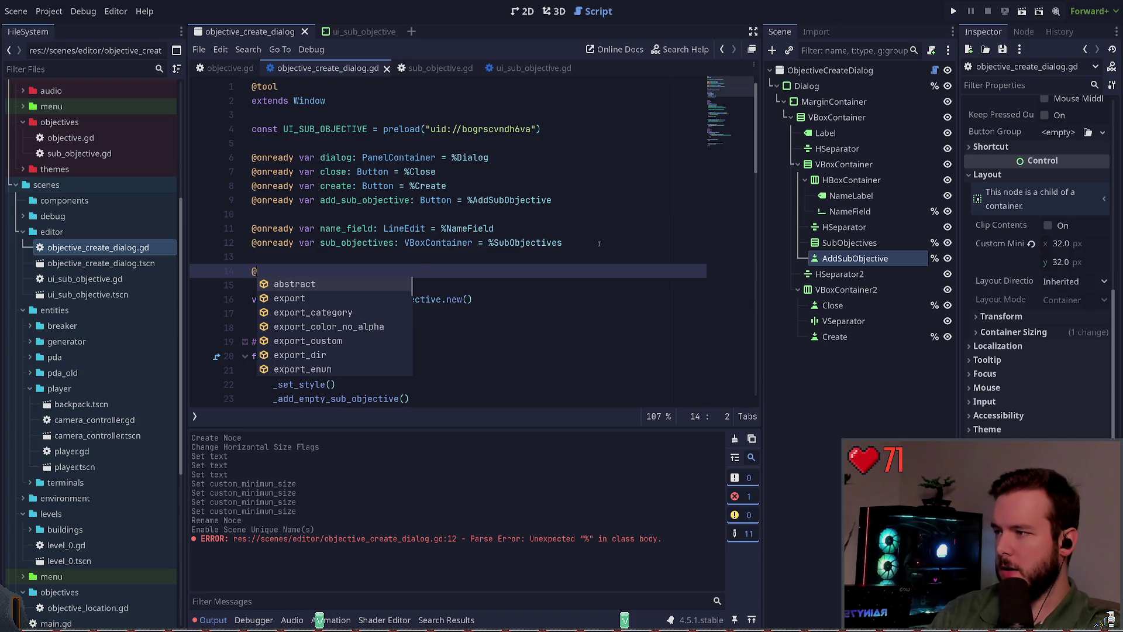
key(Return)
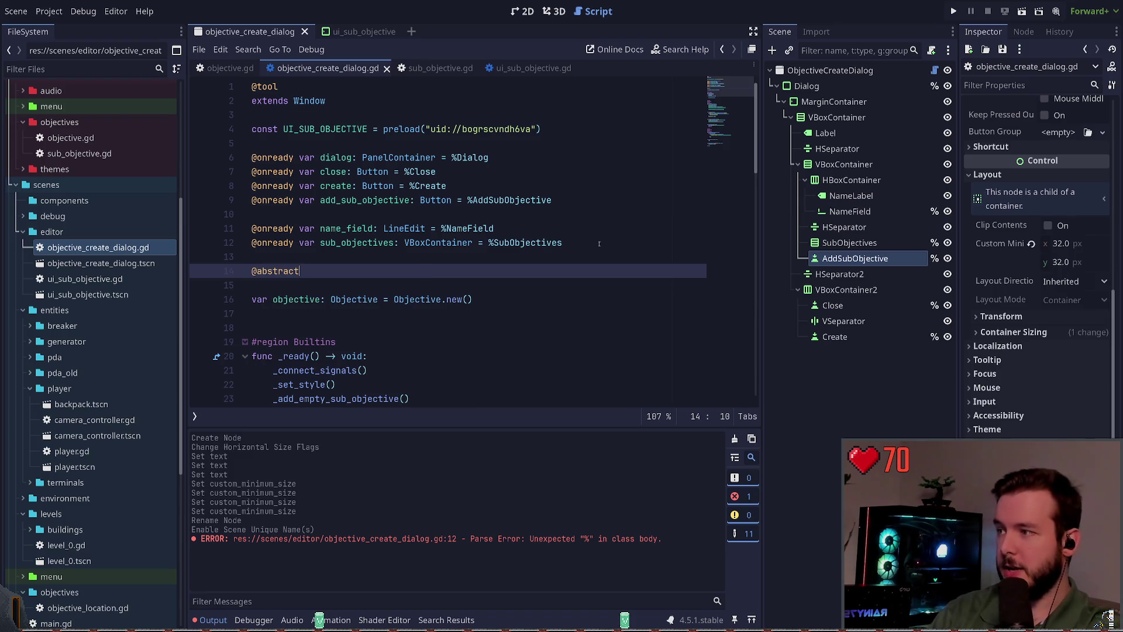
key(Return)
text(@epxo)
key(BackSpace)
key(BackSpace)
key(BackSpace)
text(xport)
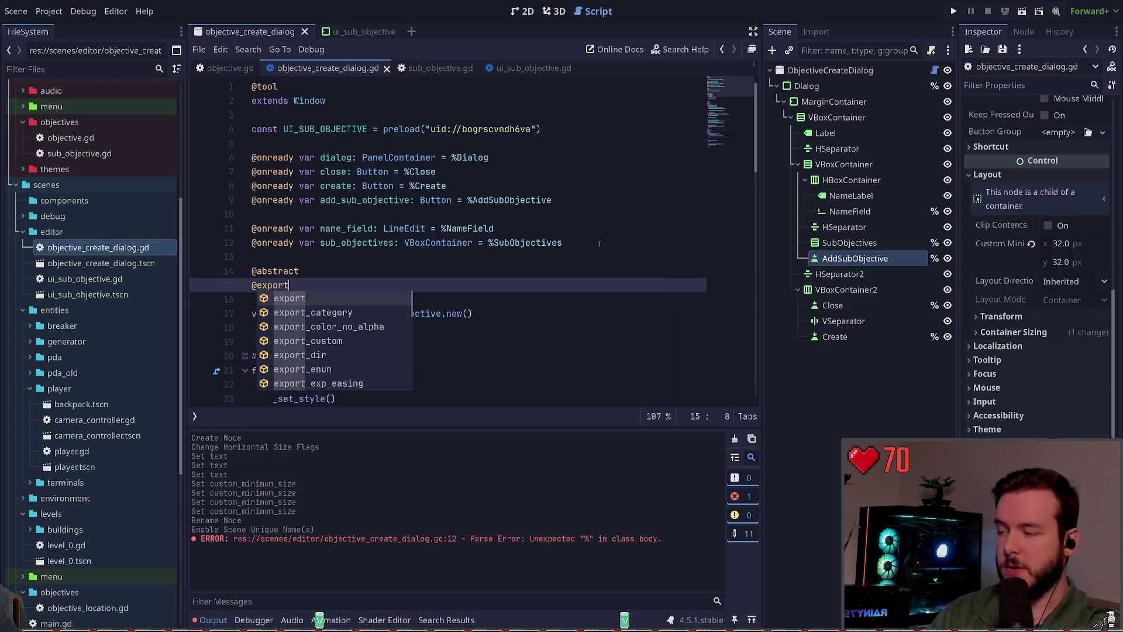
key(Down)
key(Return)
- Write a 'Dialog Options' category and an exported greeting variable, then delete trial lines 14–16
text(")
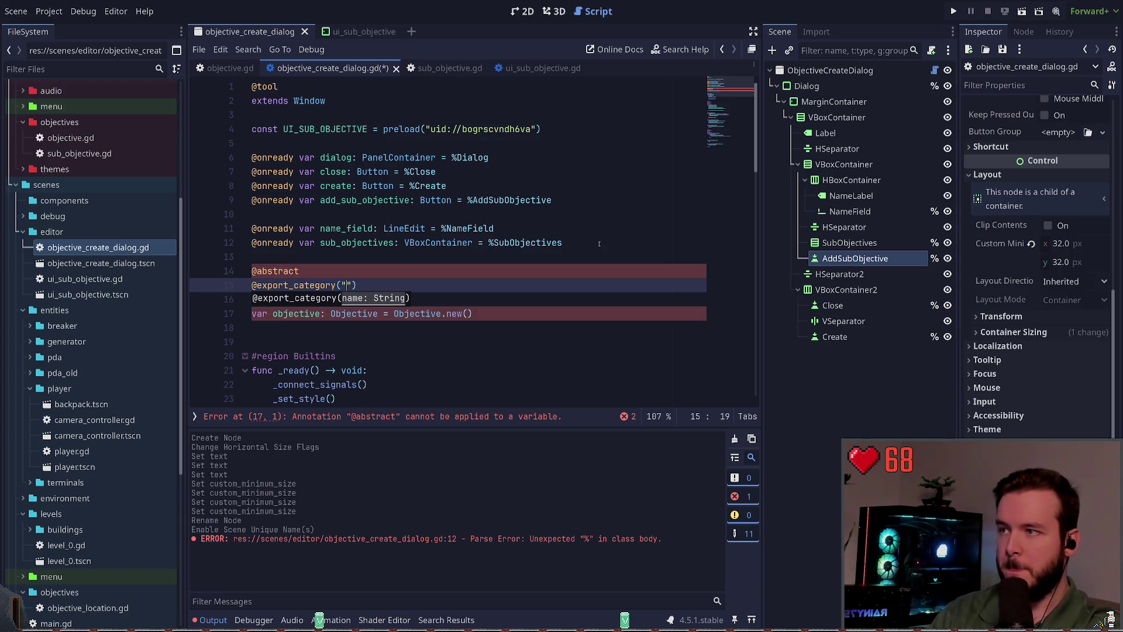
text(log)
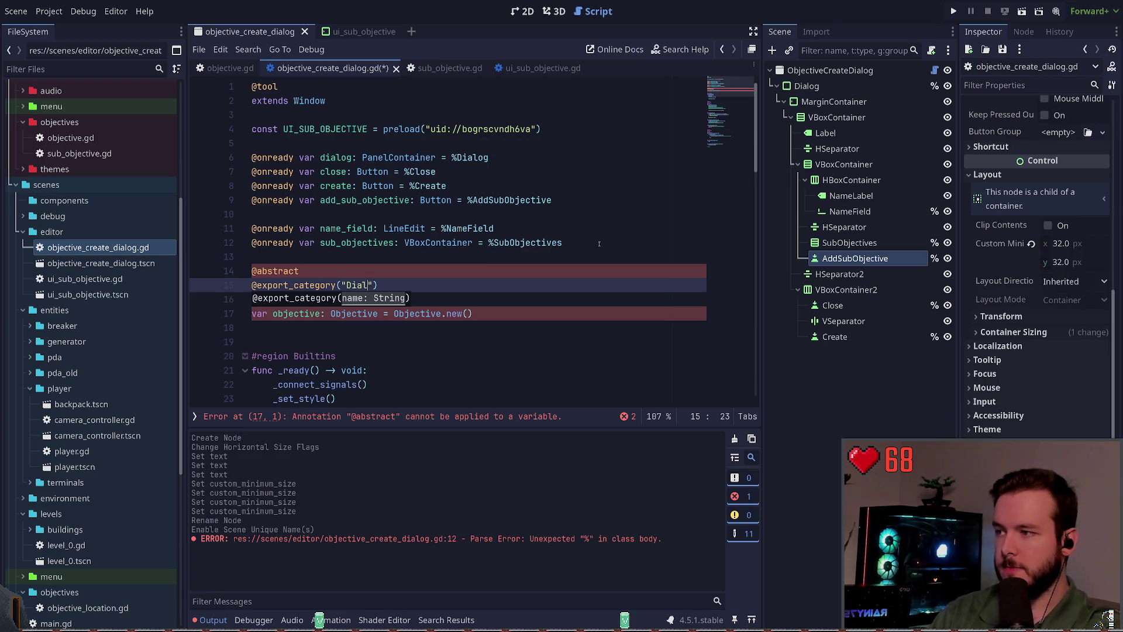
text(tions)
key(End)
key(Return)
text(@export)
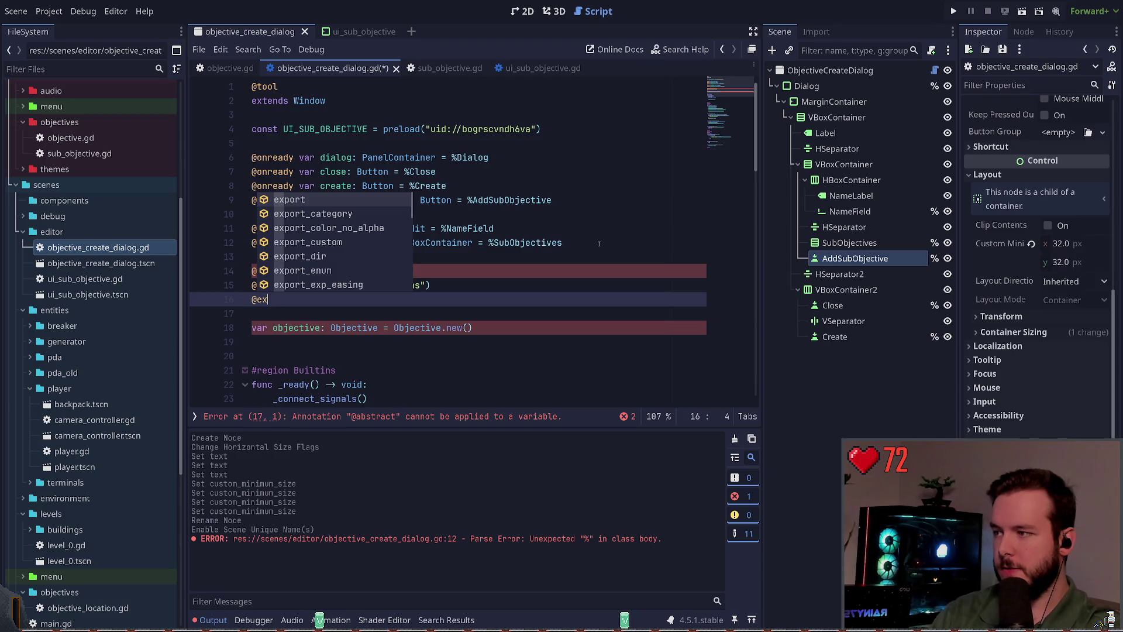
key(Return)
text(var )
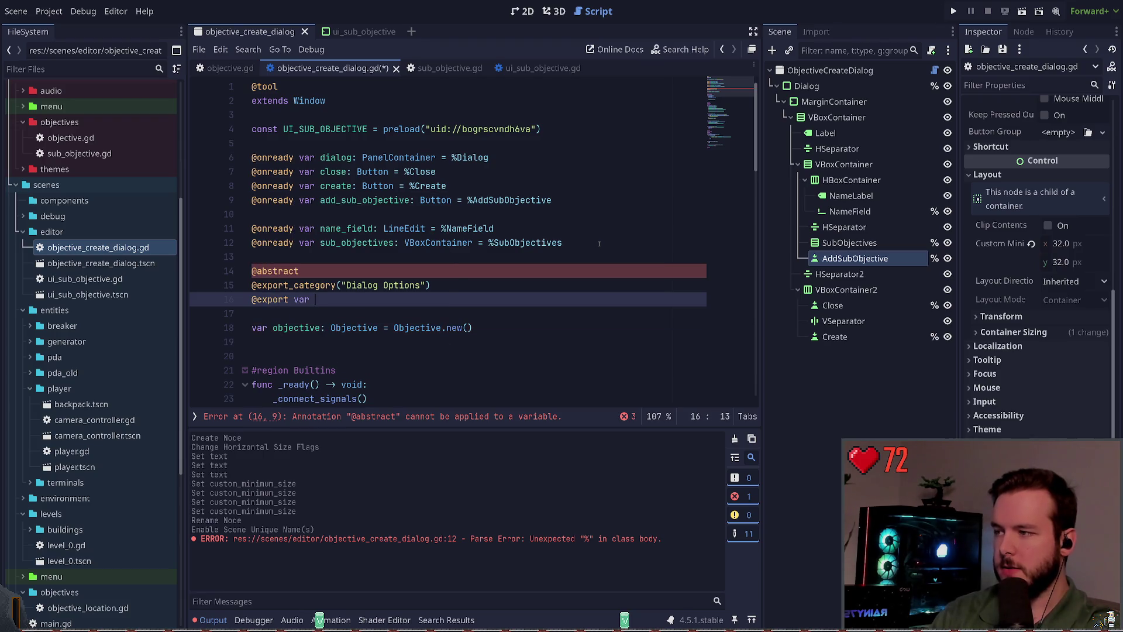
text(getting)
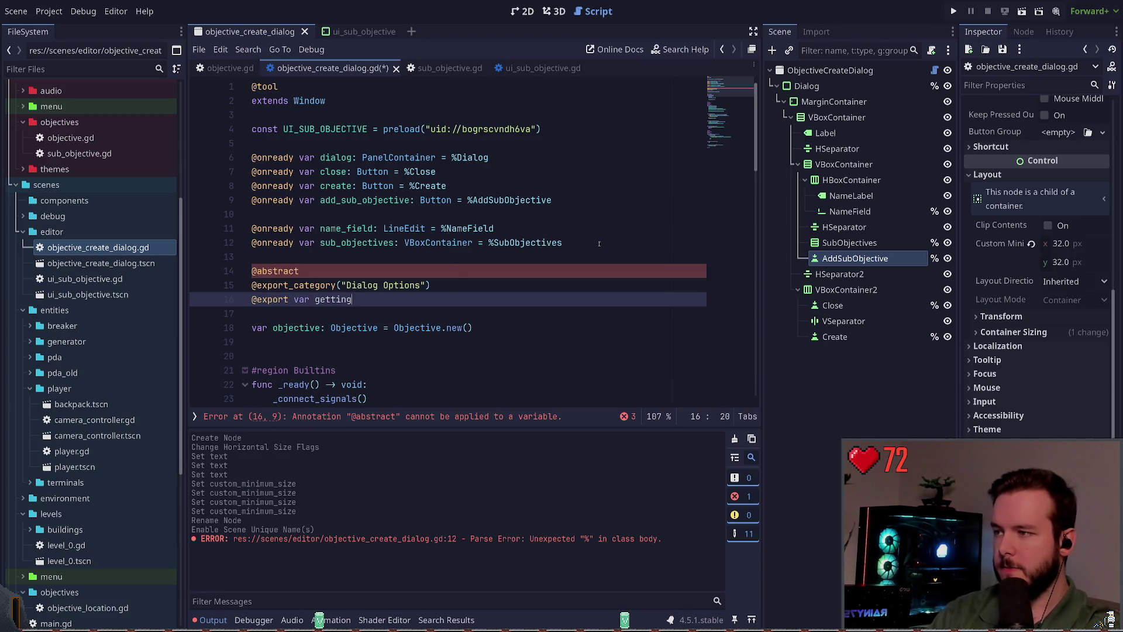
text(ng: St)
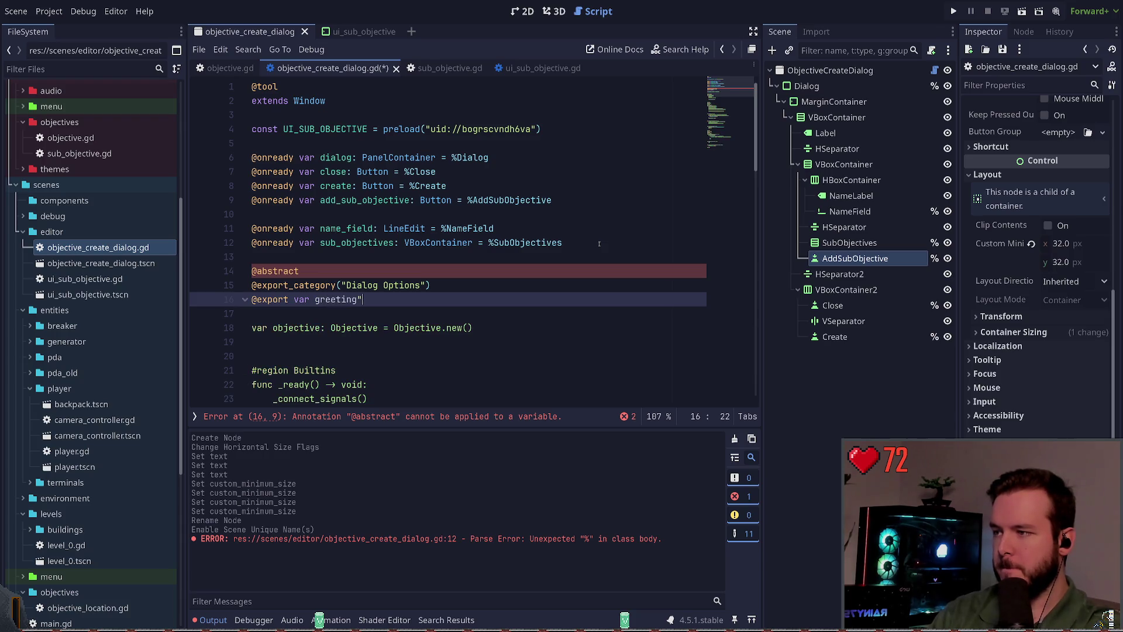
text(=)
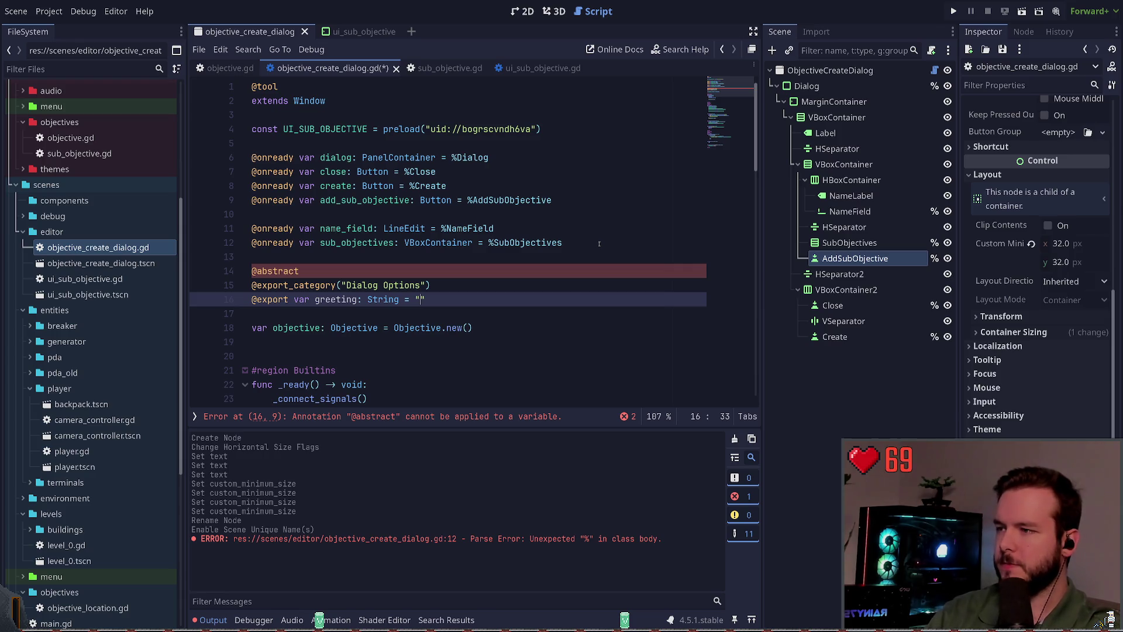
key(shift+Up)
key(shift+Up)
key(BackSpace)
key(BackSpace)
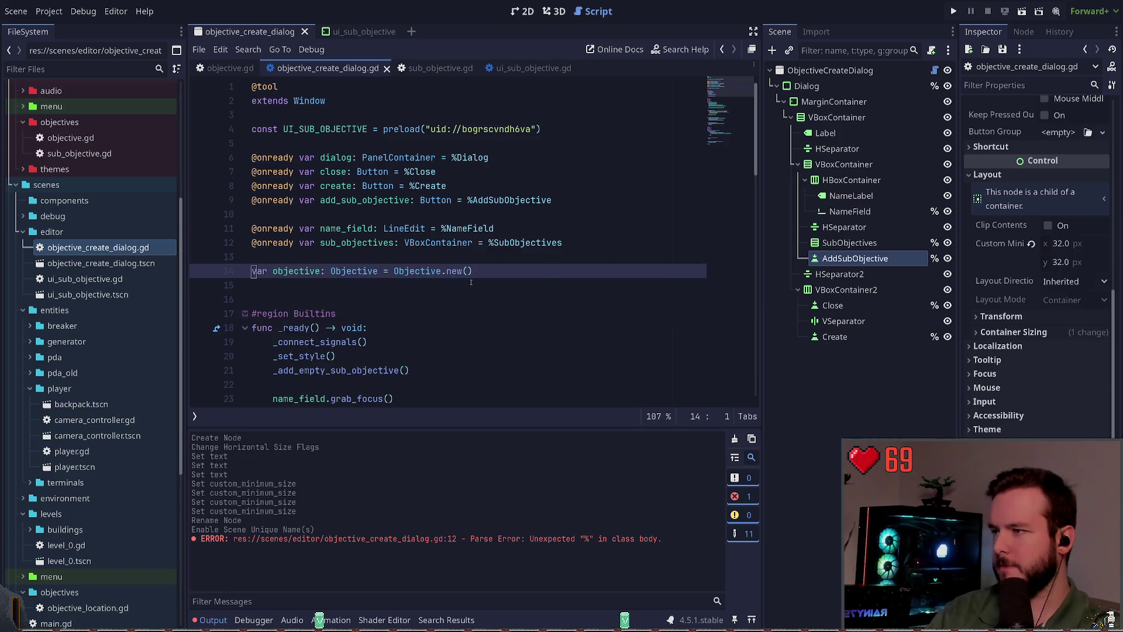
- Save objective_create_dialog.gd and briefly check ui_sub_objective.gd before coming back
key(ctrl+s)
scroll(476, 280, down, 8)
scroll(476, 281, down, 10)
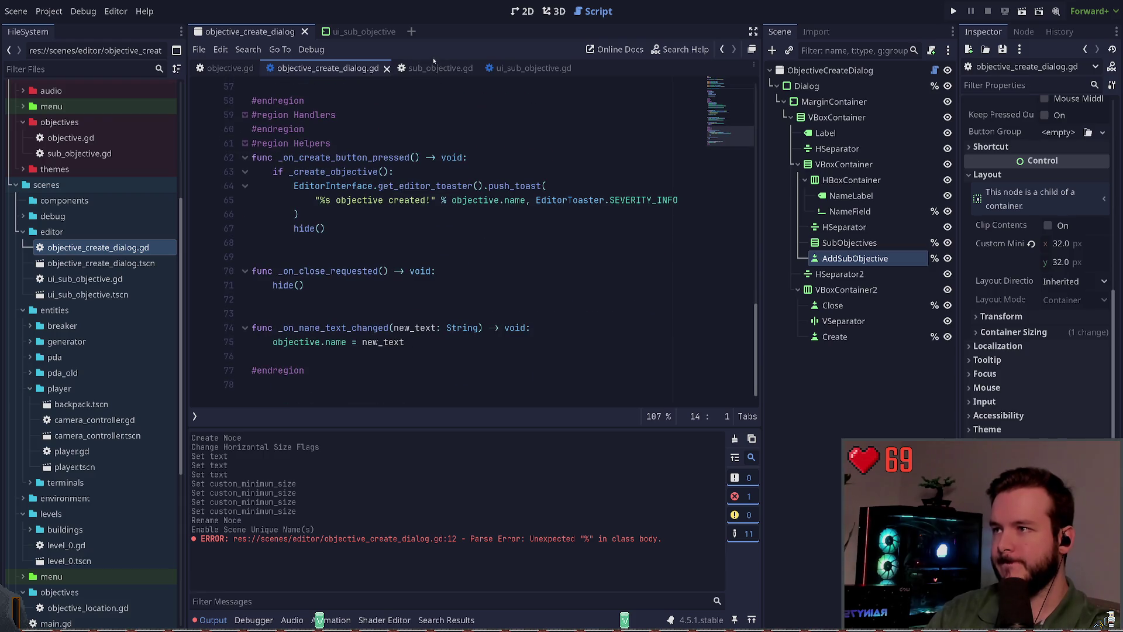
click(532, 68)
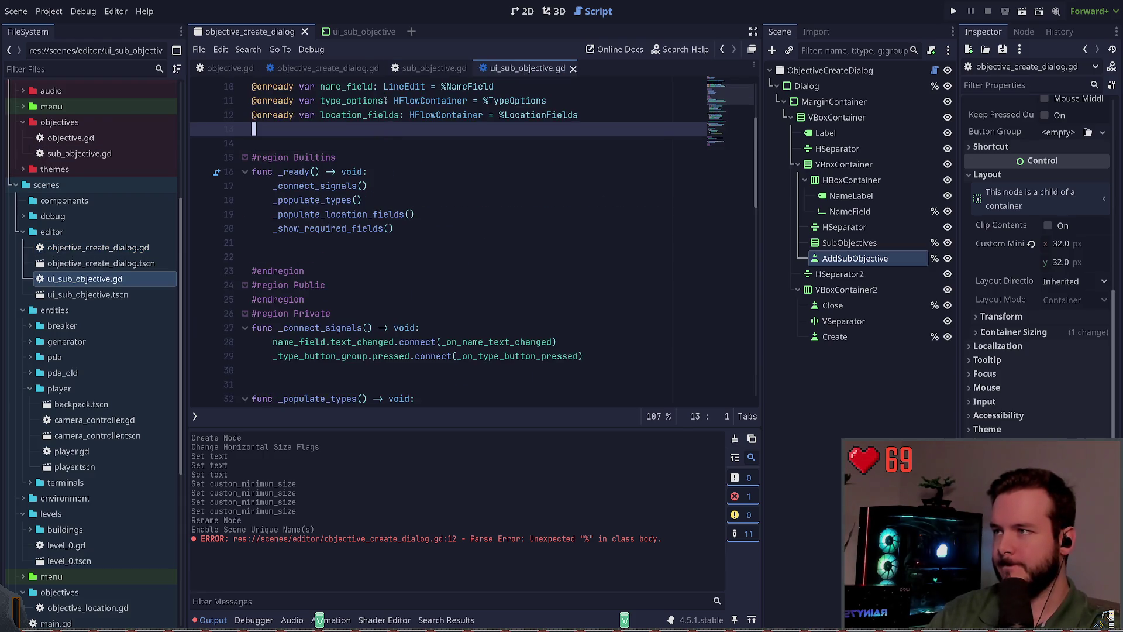
click(328, 67)
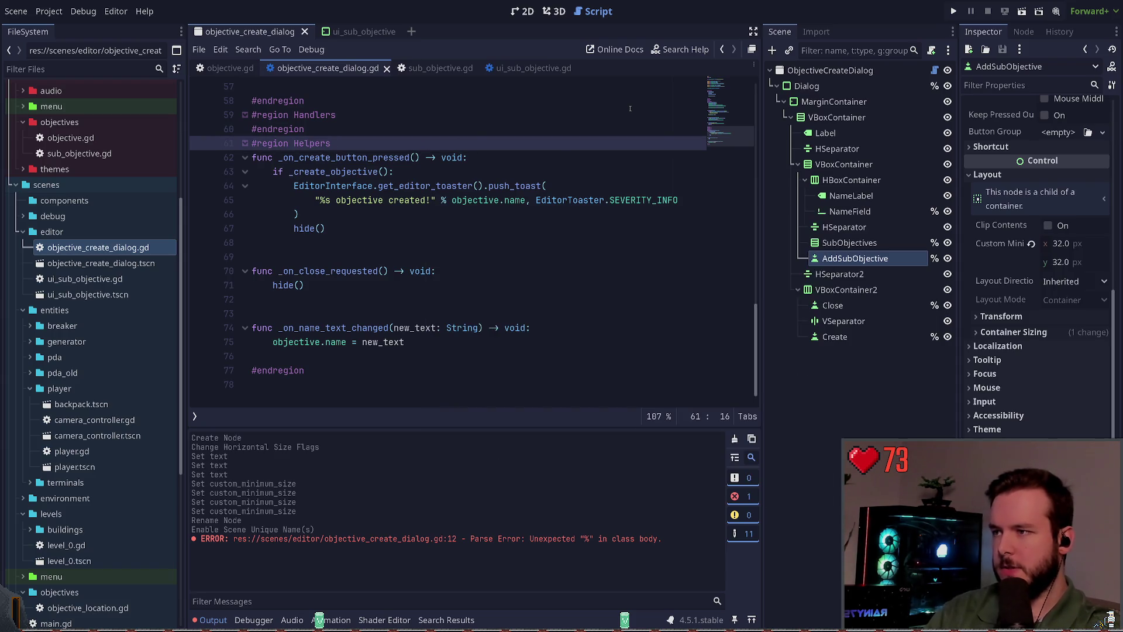
- Test-run the Create Objective dialog with F6, close it, and switch to the 2D view
key(F6)
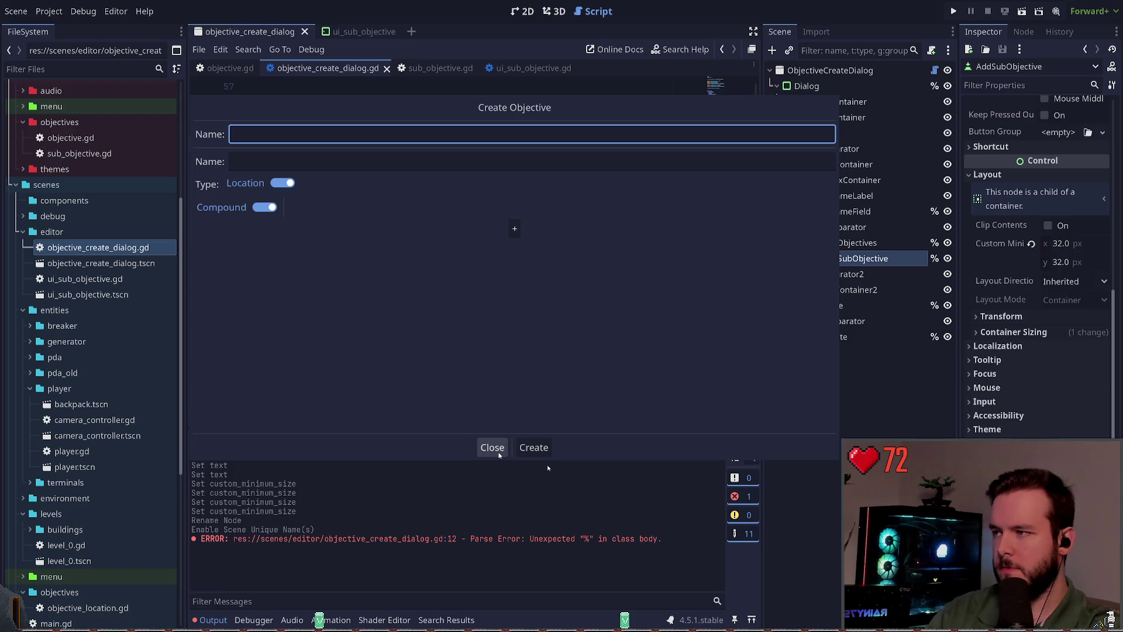
click(496, 451)
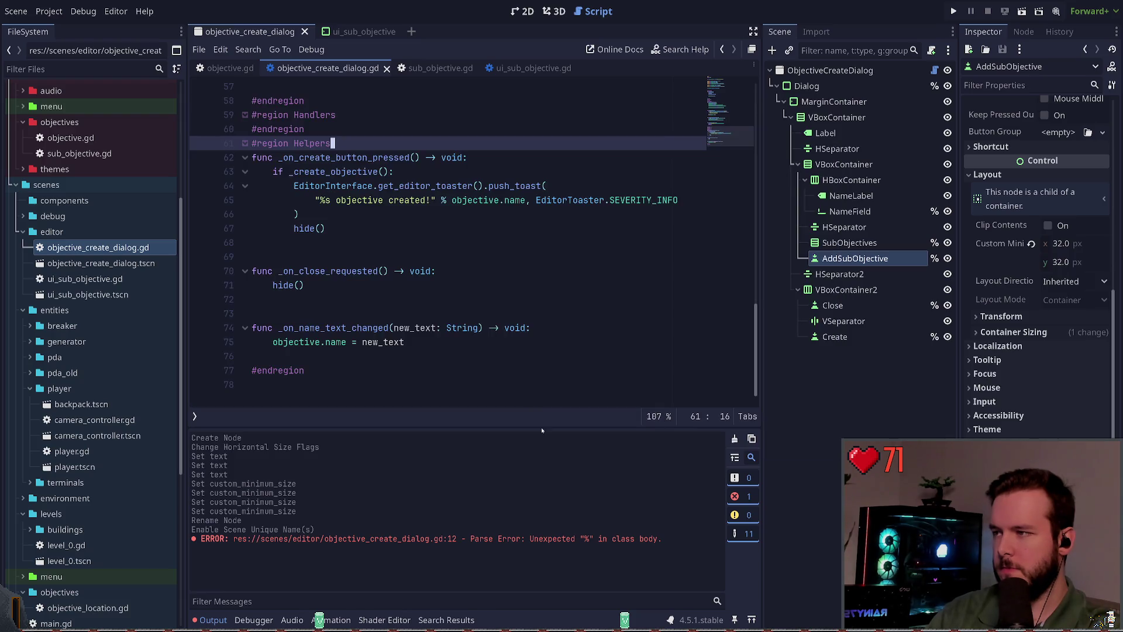
click(523, 11)
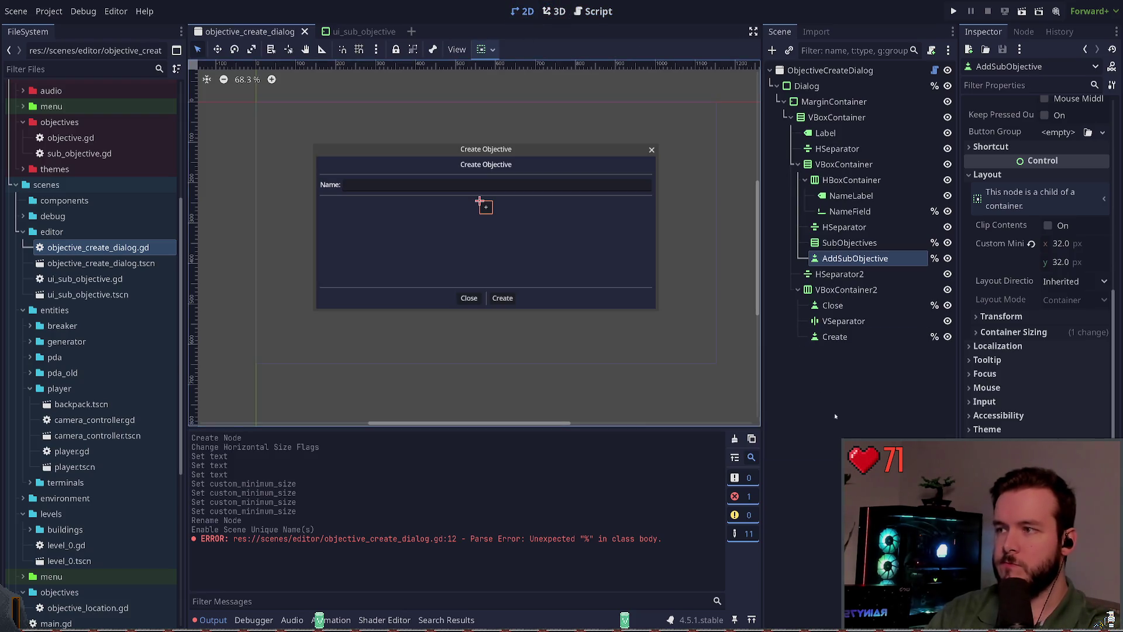
- In the ui_sub_objective scene, add a VBoxContainer child under HBoxContainer2
click(360, 31)
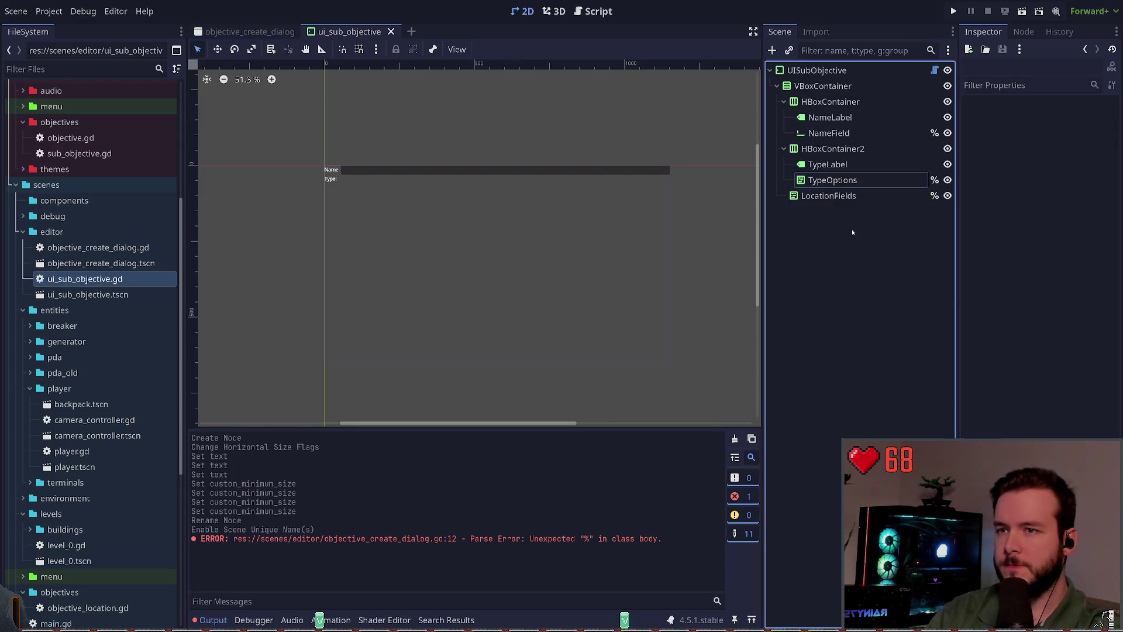
click(867, 268)
click(851, 151)
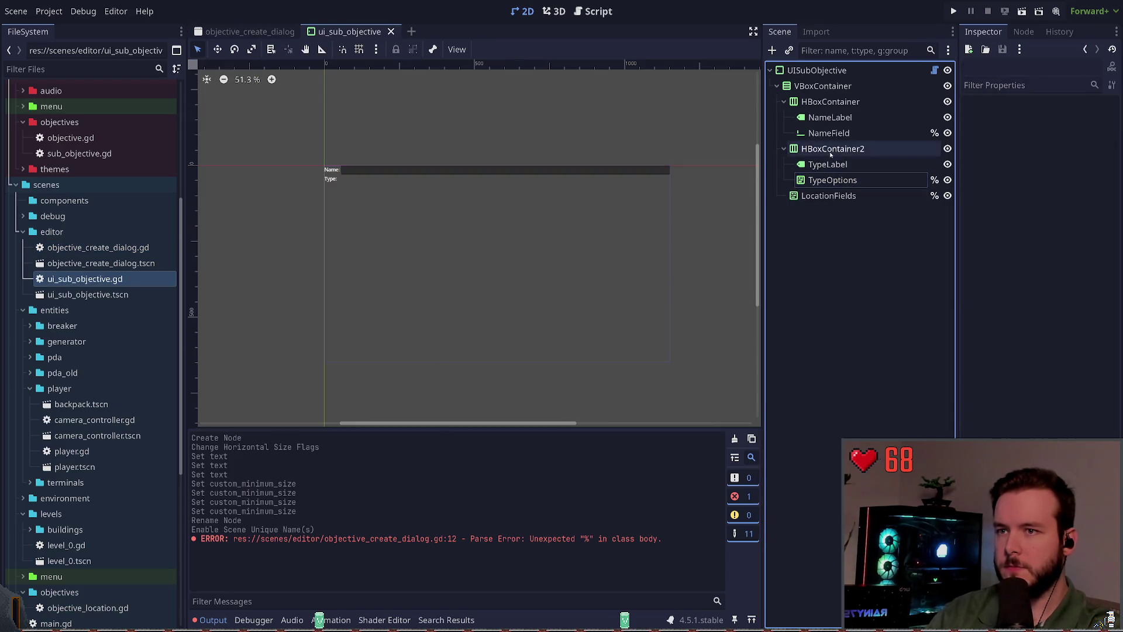
key(ctrl+a)
text(hbo)
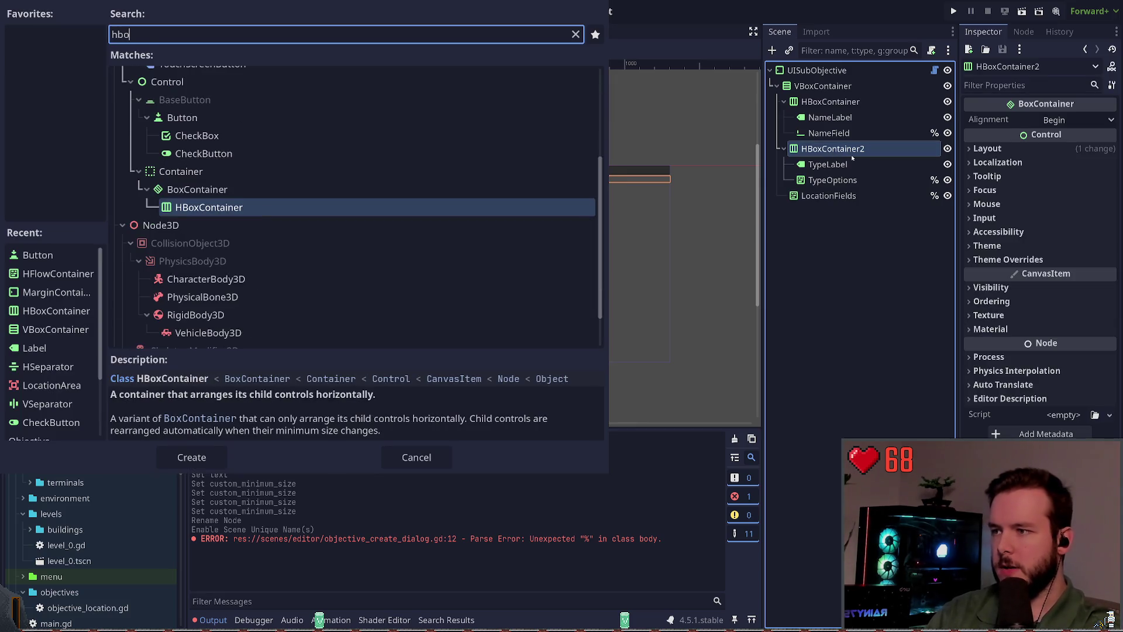
key(BackSpace)
key(BackSpace)
key(BackSpace)
text(vs)
key(BackSpace)
text(b)
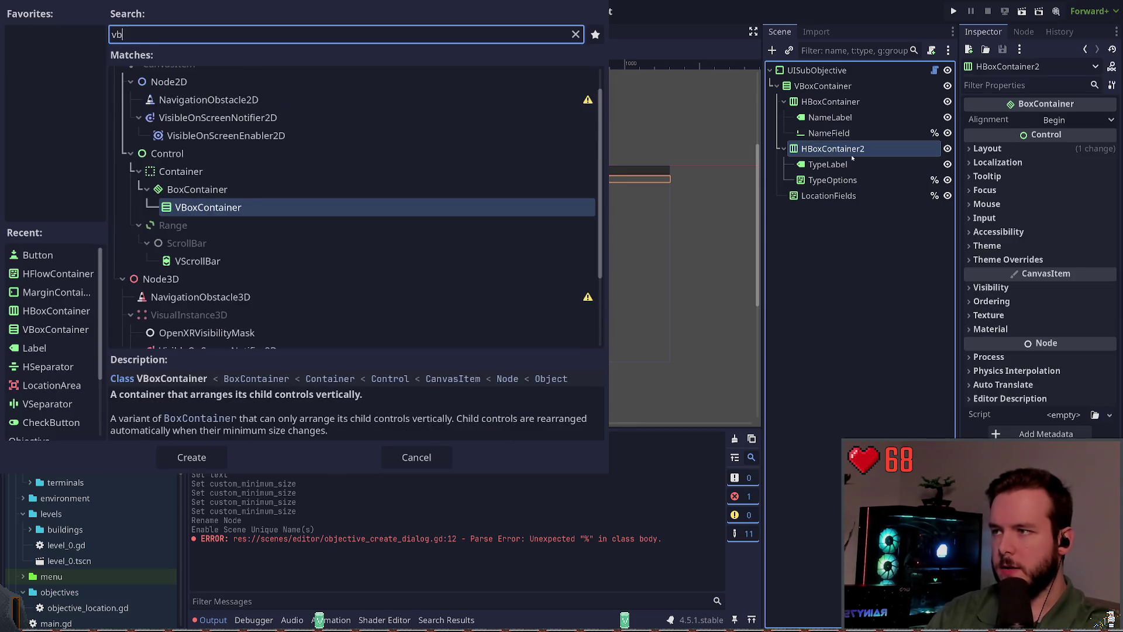
key(Escape)
- Move TypeOptions and LocationFields into the new VBoxContainer, save, and test the dialog layout
mouse_move(832, 180)
mouse_down()
mouse_move(848, 211)
mouse_move(842, 200)
mouse_up()
click(828, 211)
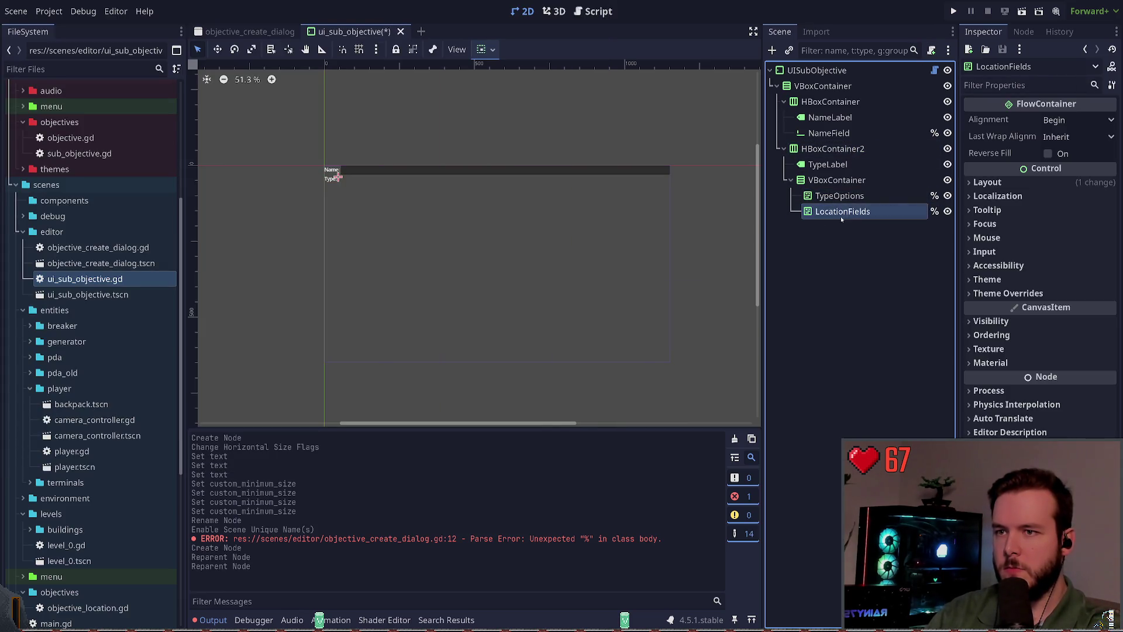
click(840, 264)
key(ctrl+s)
key(ctrl+shift+p)
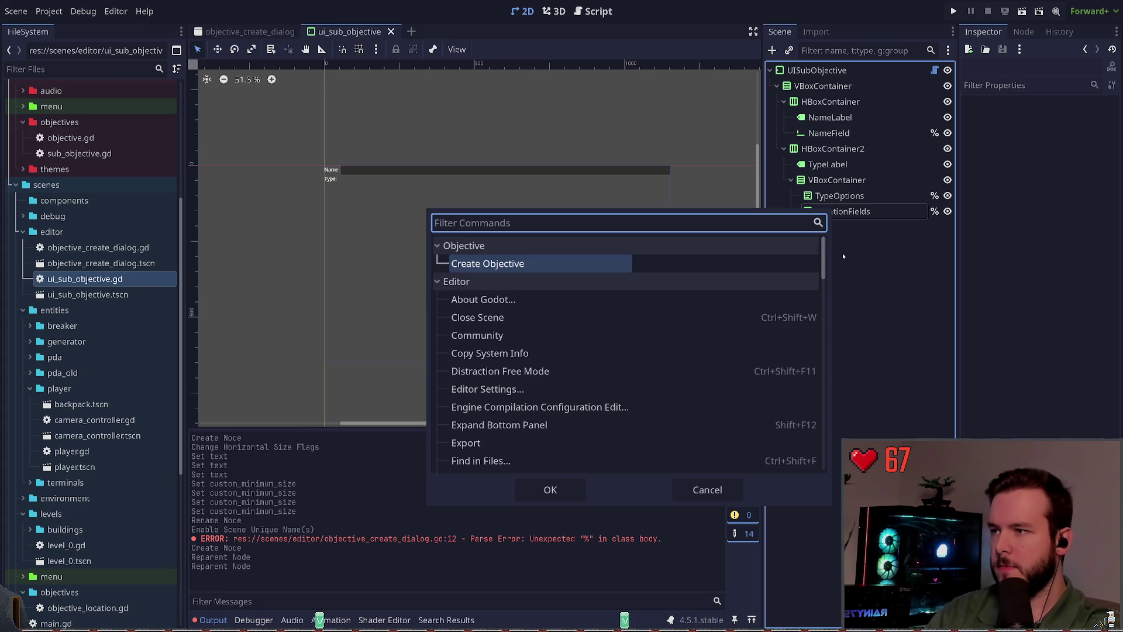
key(Escape)
key(F5)
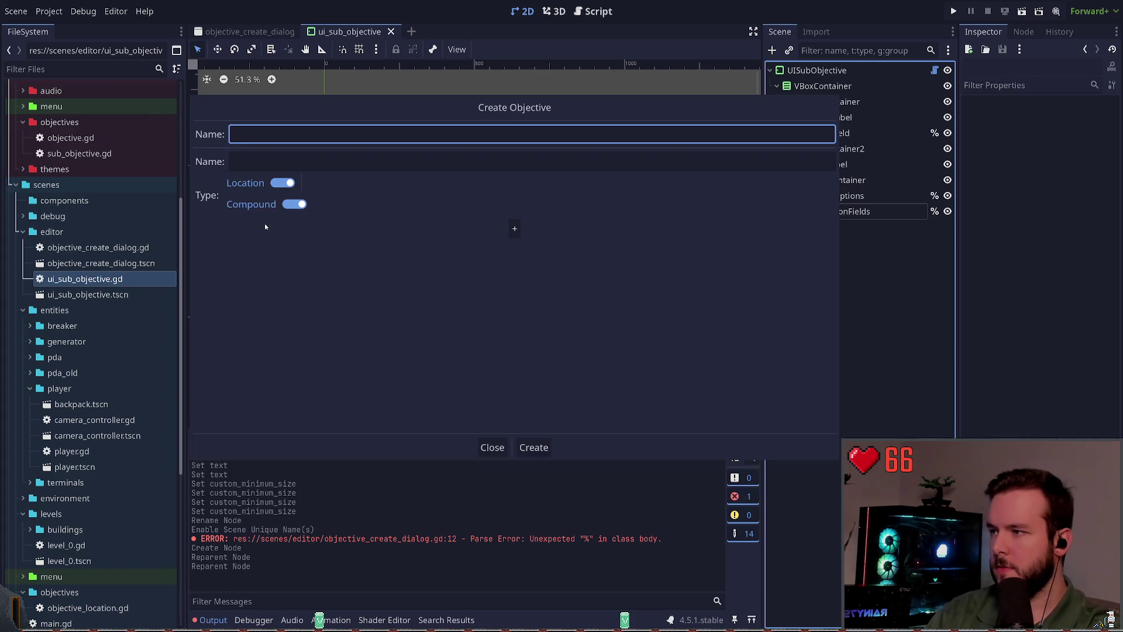
click(483, 450)
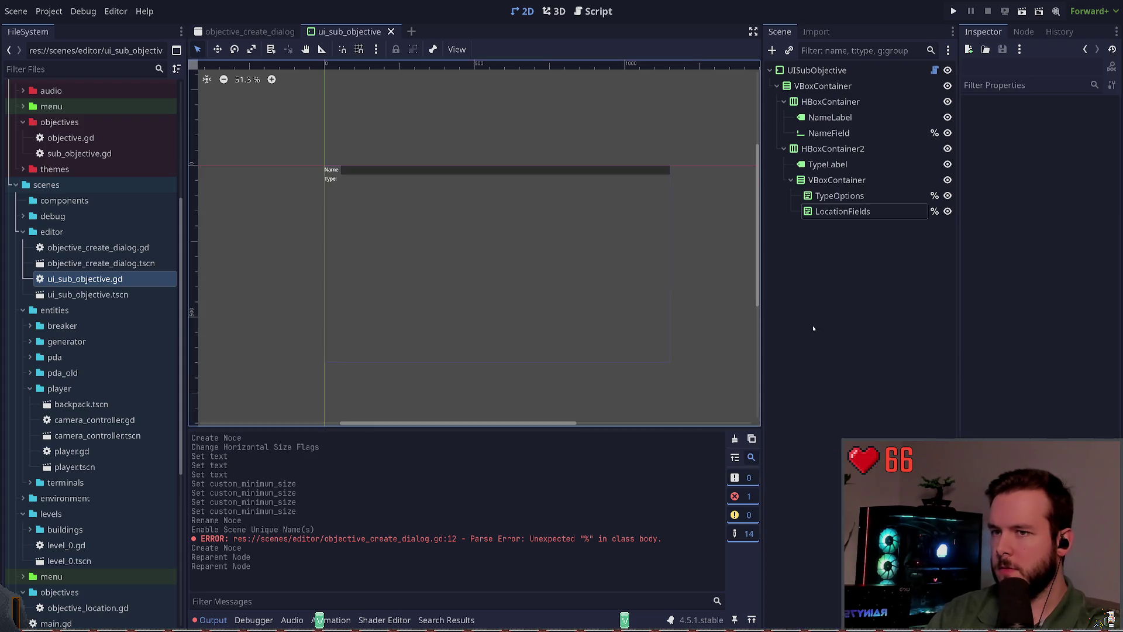
- Change TypeLabel's vertical size flags, check the dialog with F5, and save the scene
click(843, 196)
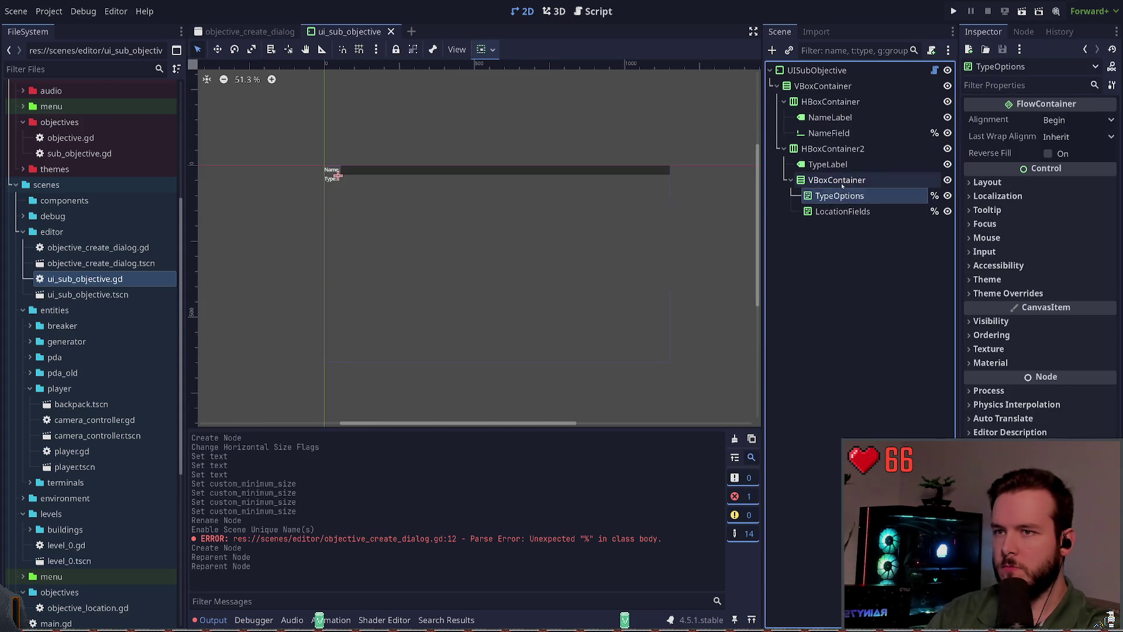
click(837, 180)
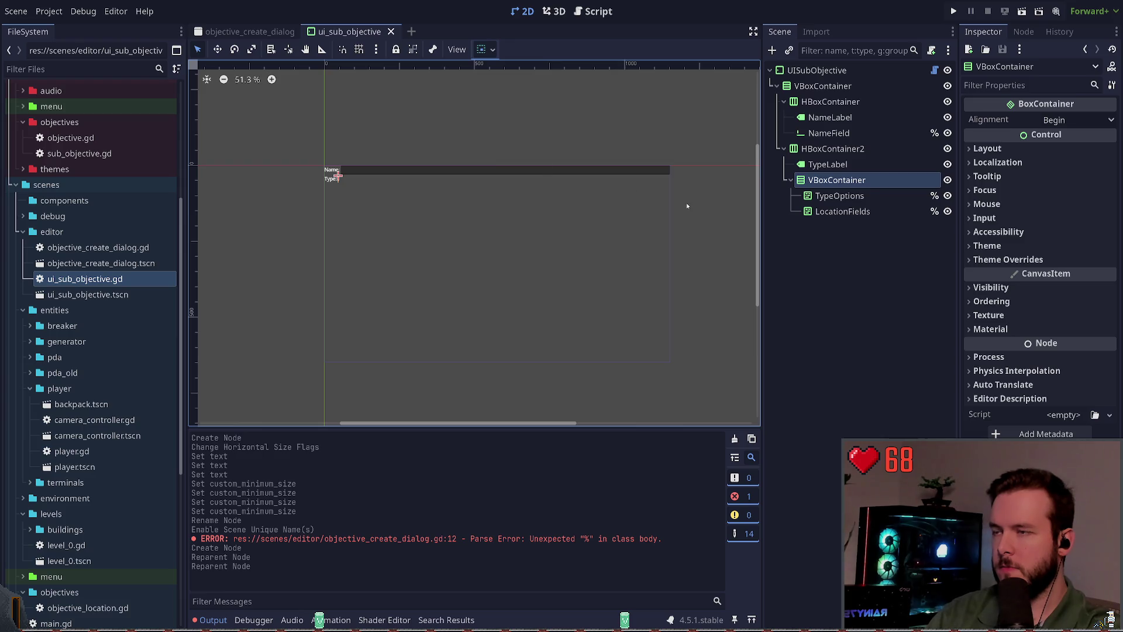
click(834, 166)
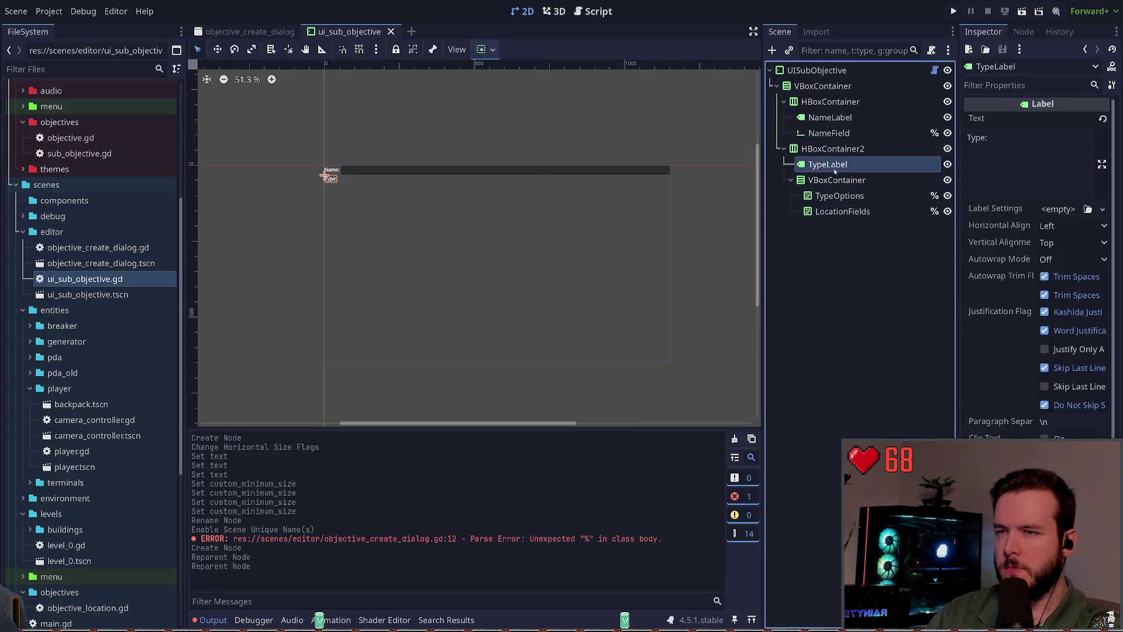
click(481, 49)
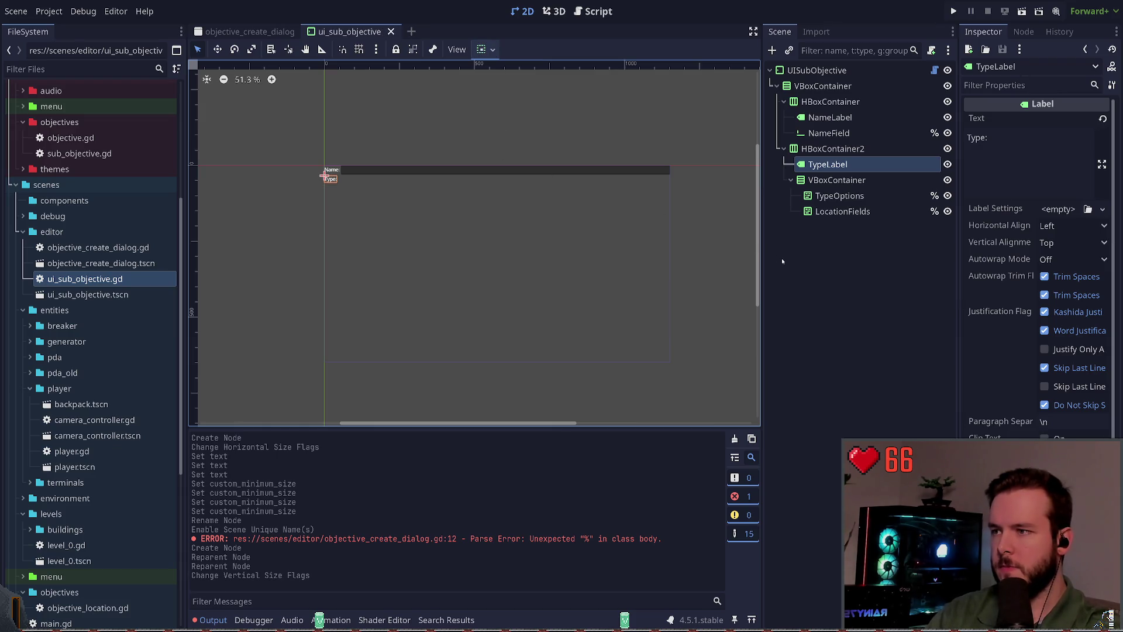
key(F5)
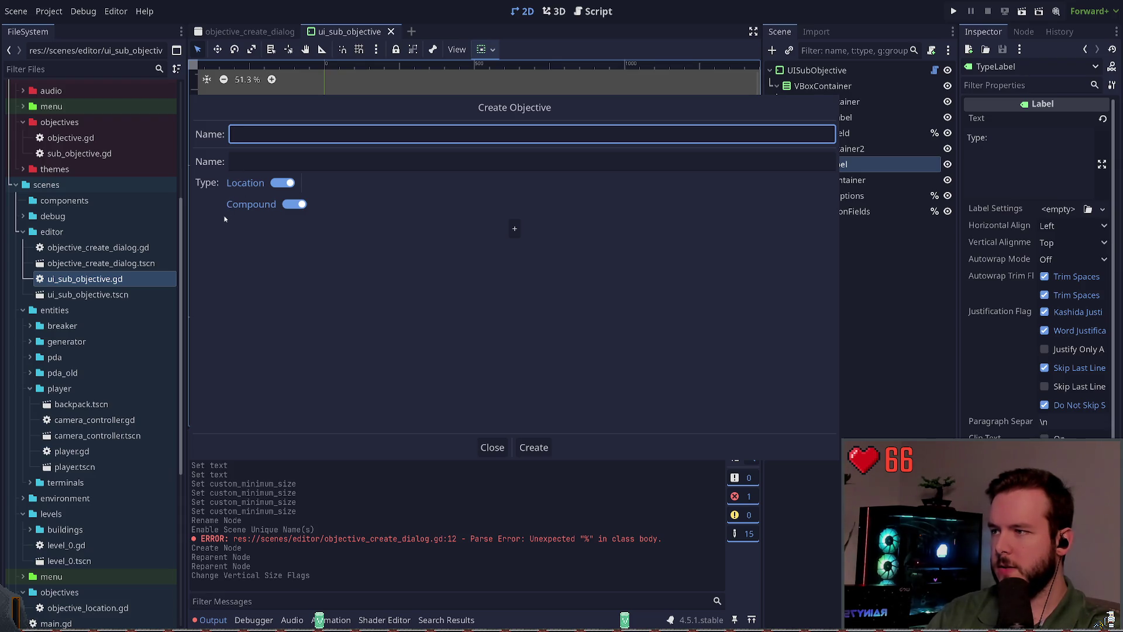
click(491, 447)
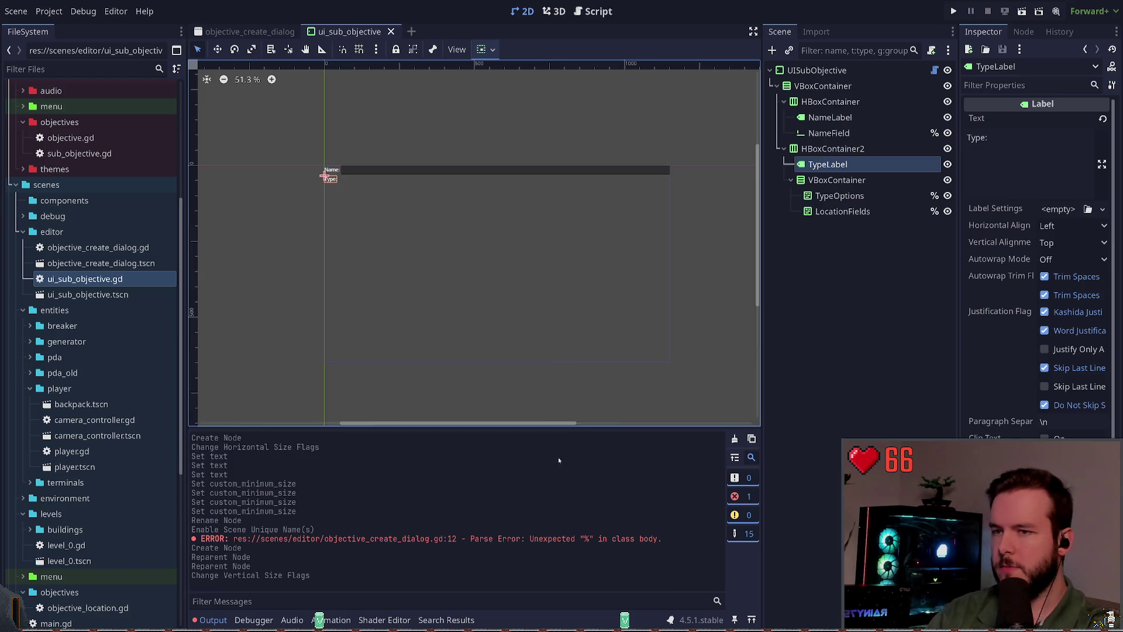
key(ctrl+s)
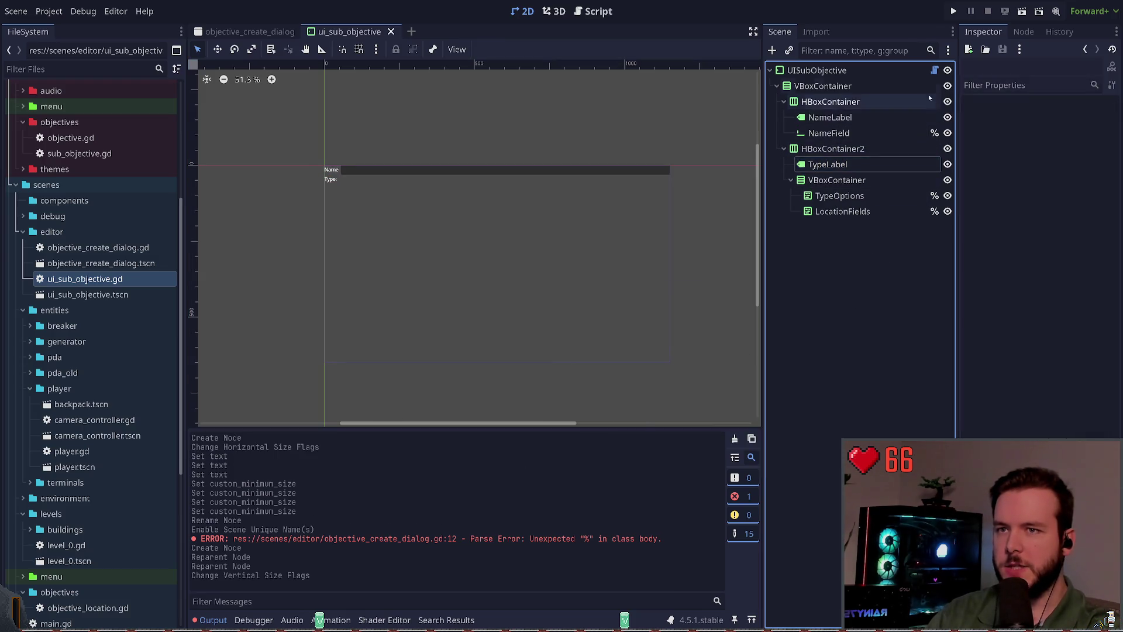
- Comment out the location_fields VSeparator line 49 in ui_sub_objective.gd and save
click(934, 70)
scroll(489, 257, down, 10)
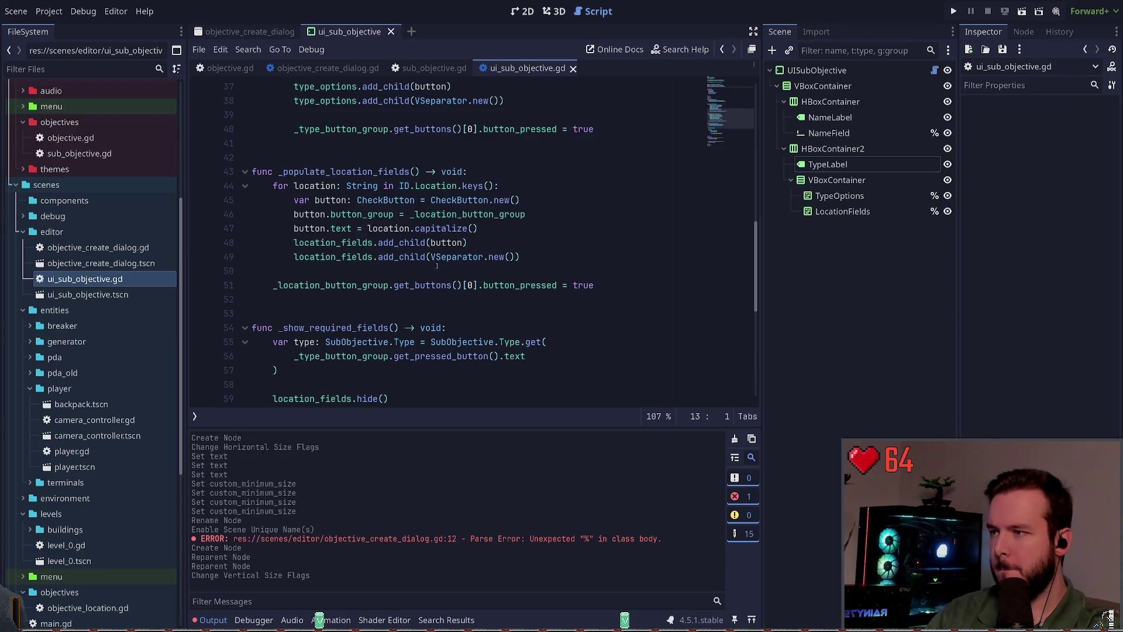
click(555, 258)
key(ctrl+k)
key(ctrl+s)
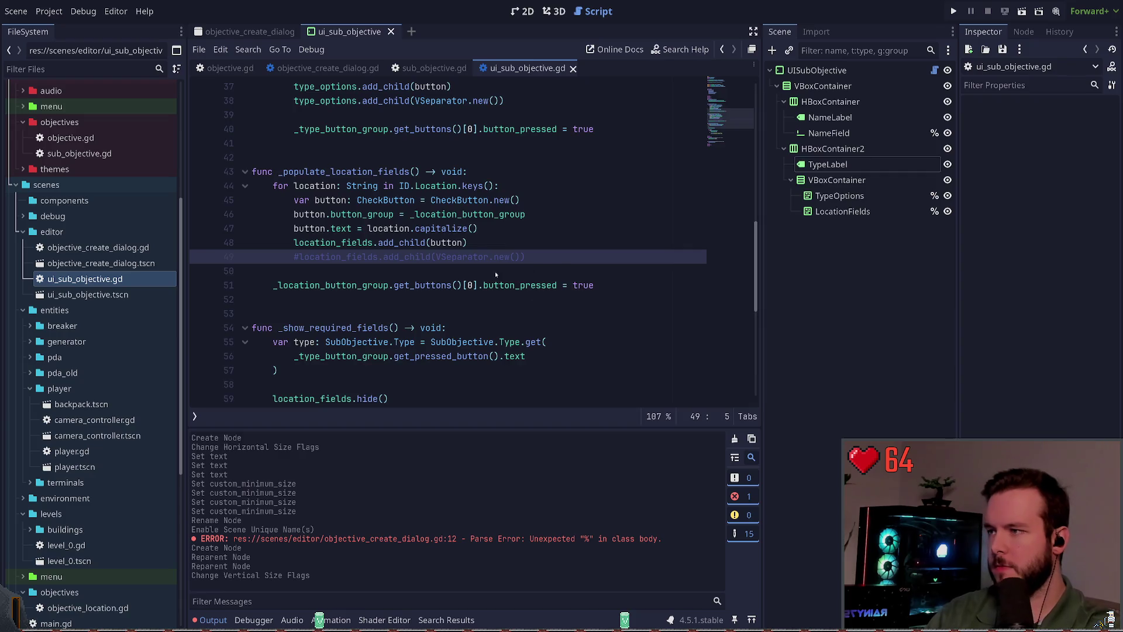
- Test the Create Objective dialog with F6 and then F5, closing it each time
key(F6)
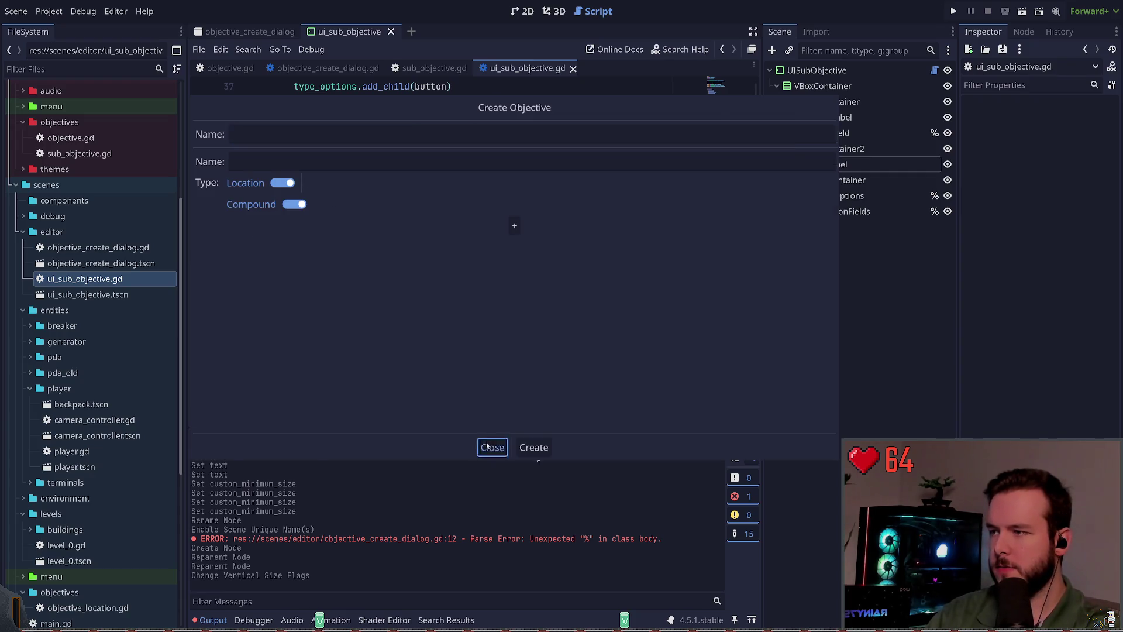
click(492, 447)
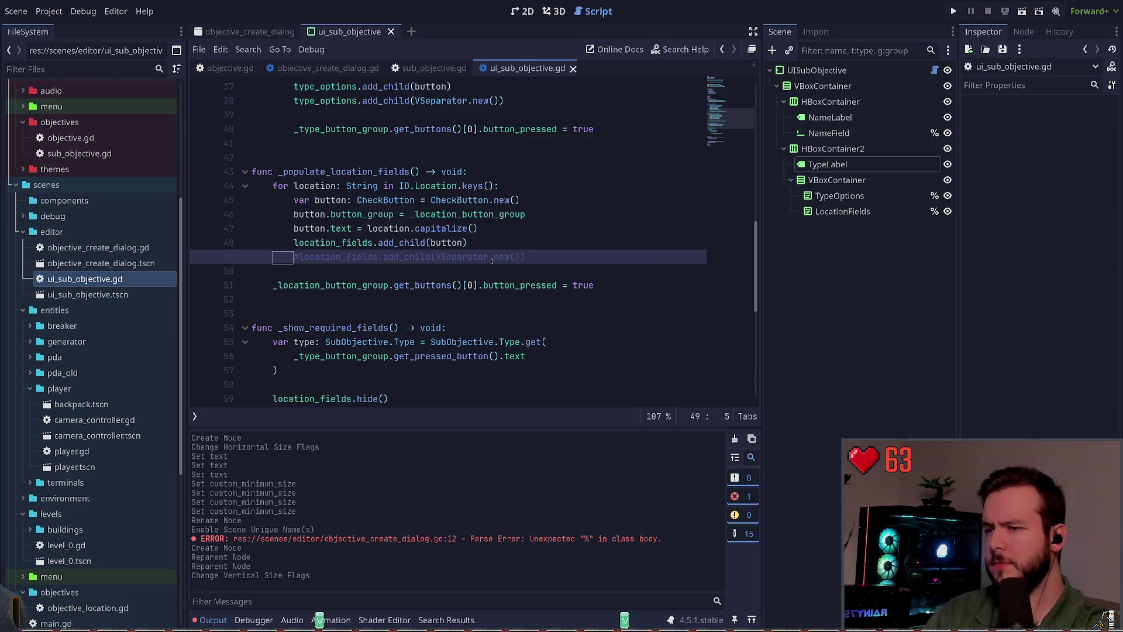
key(F5)
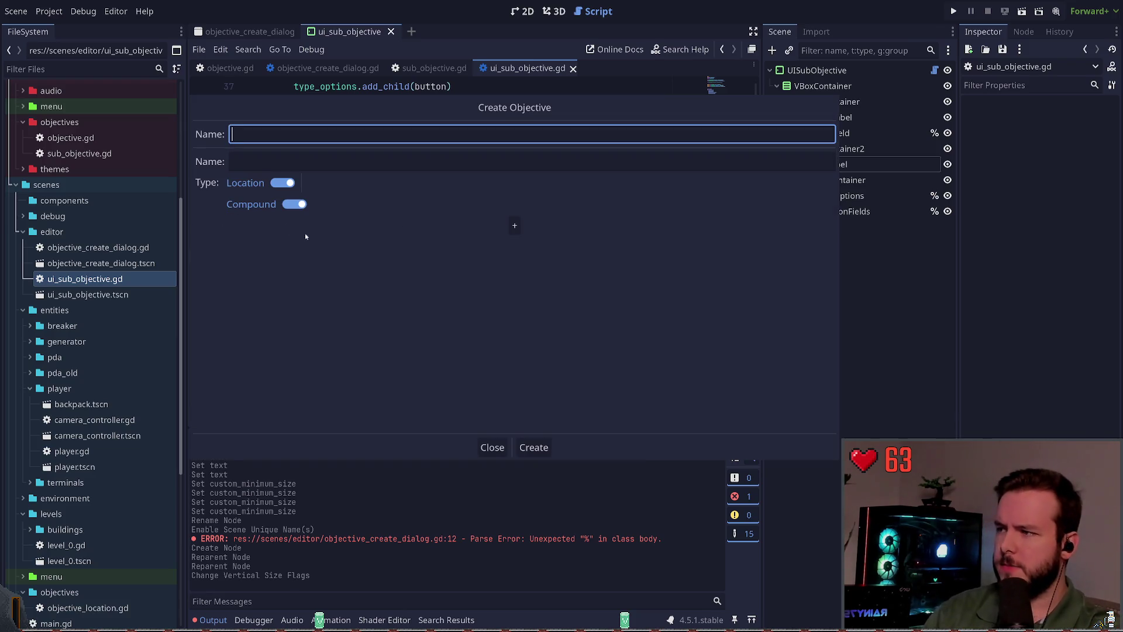
click(492, 447)
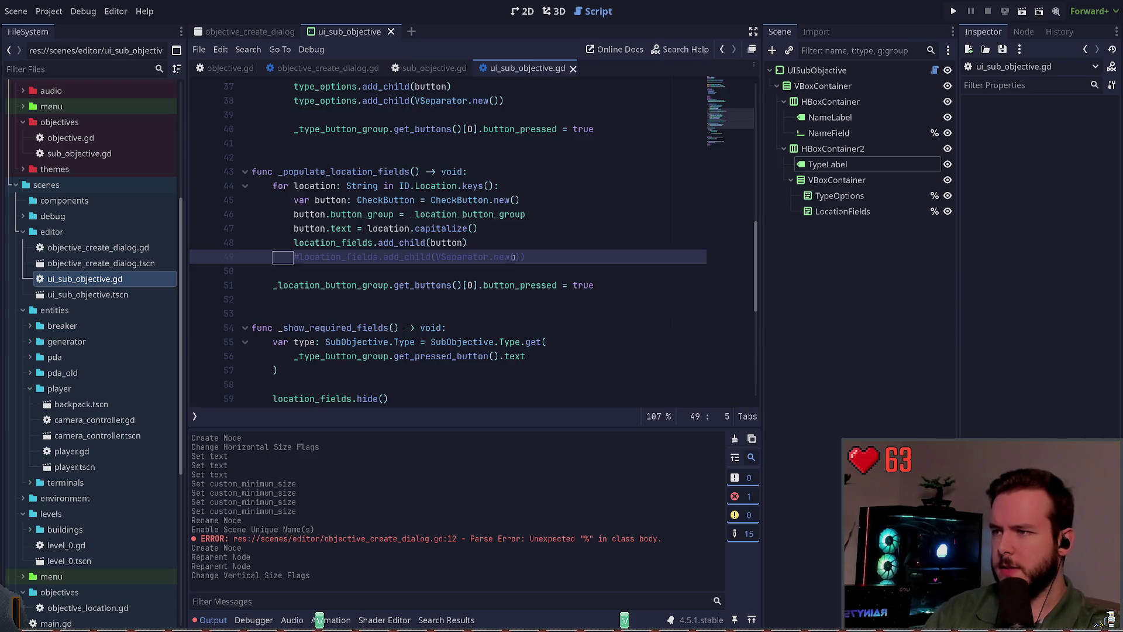
click(256, 257)
click(857, 197)
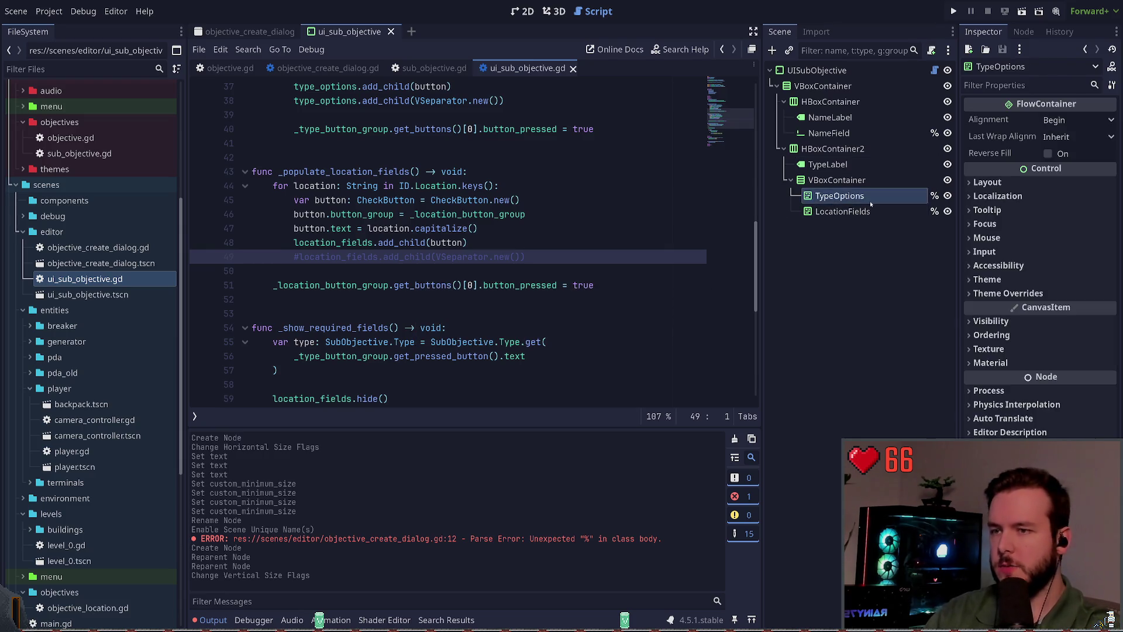
key(ctrl+a)
text(vb)
key(BackSpace)
text(se)
key(BackSpace)
key(BackSpace)
key(BackSpace)
text(hb)
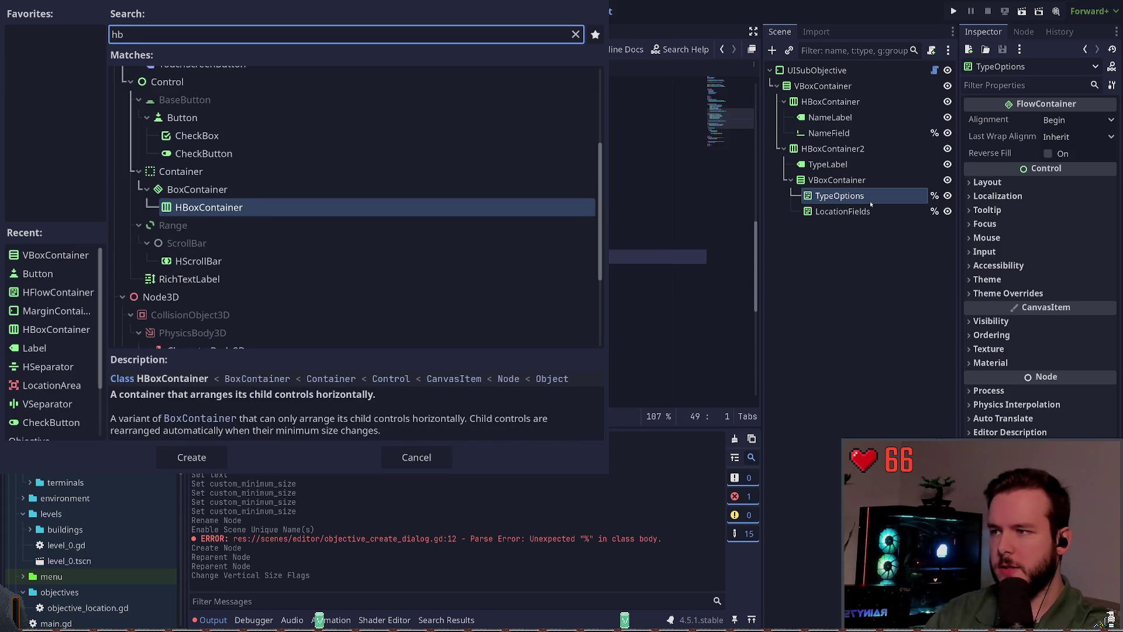
key(BackSpace)
text(se)
key(Return)
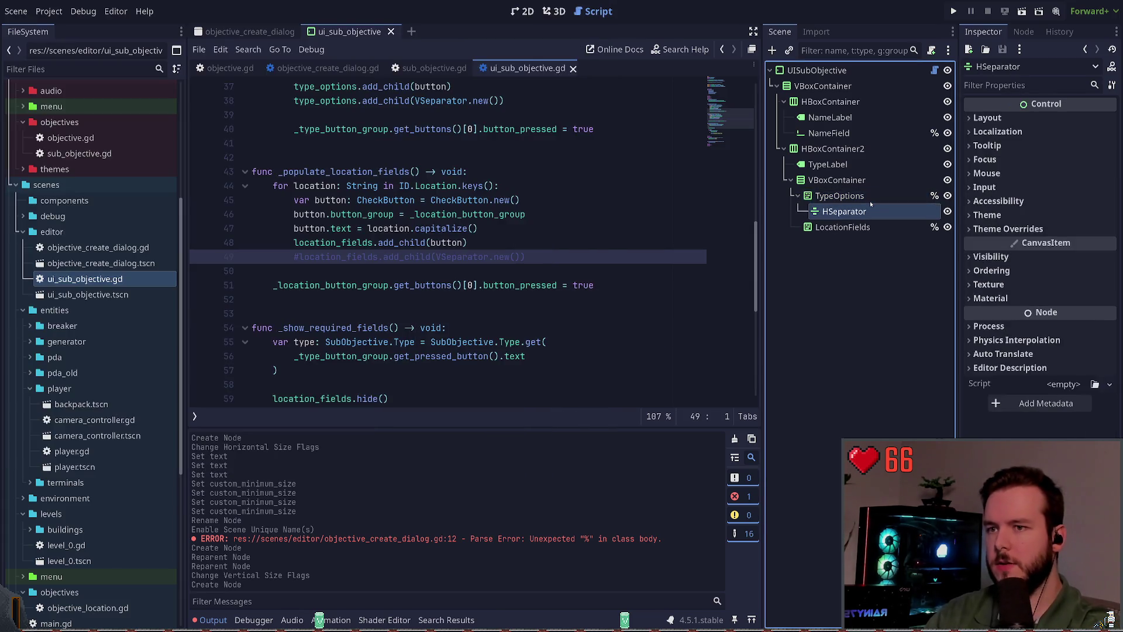
mouse_move(811, 215)
mouse_down()
mouse_move(817, 200)
mouse_move(823, 220)
mouse_up()
key(F5)
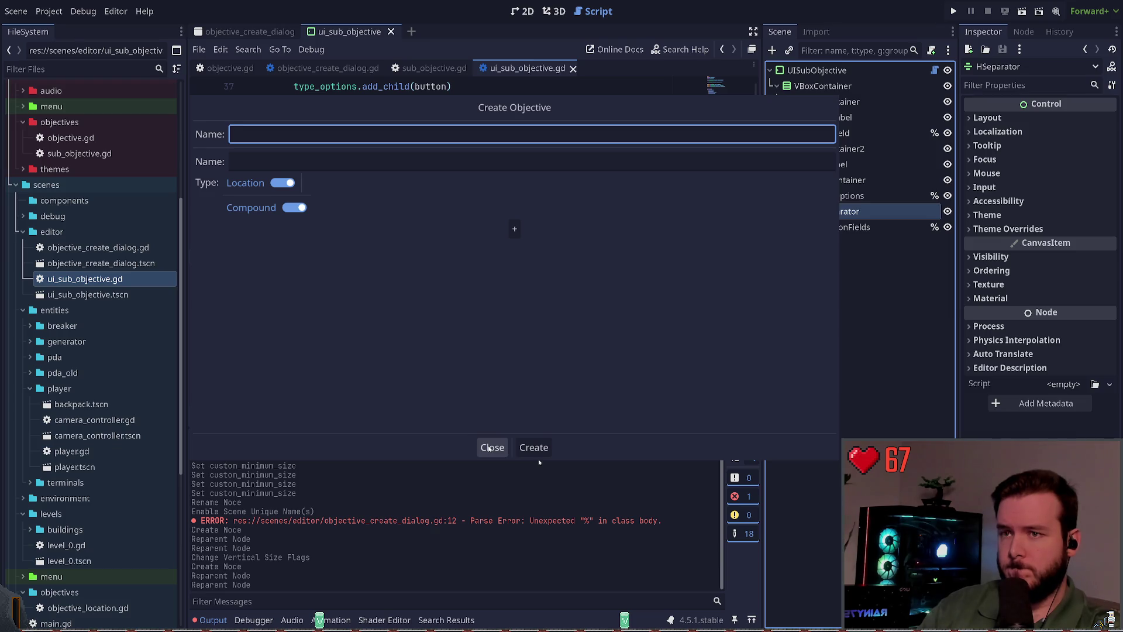
click(490, 447)
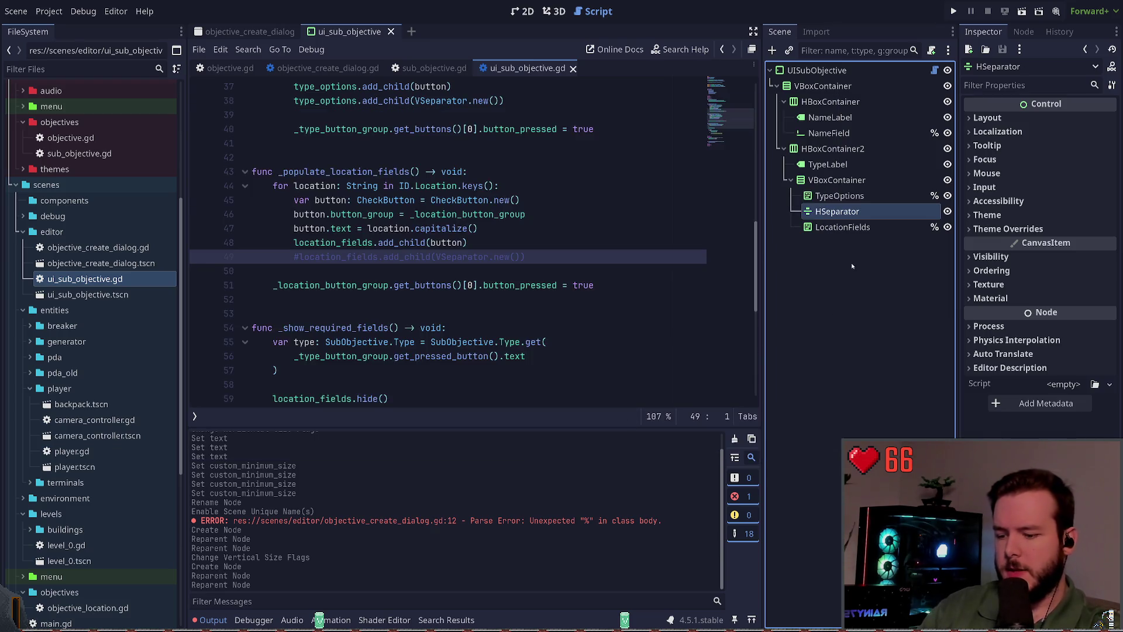
key(Delete)
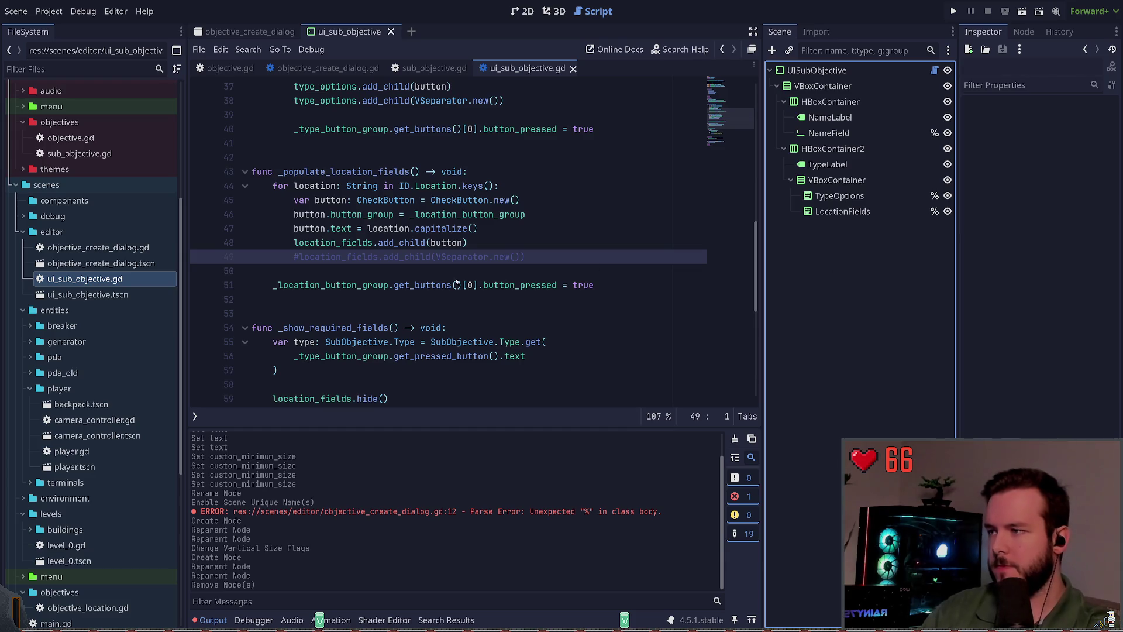
key(F5)
click(300, 204)
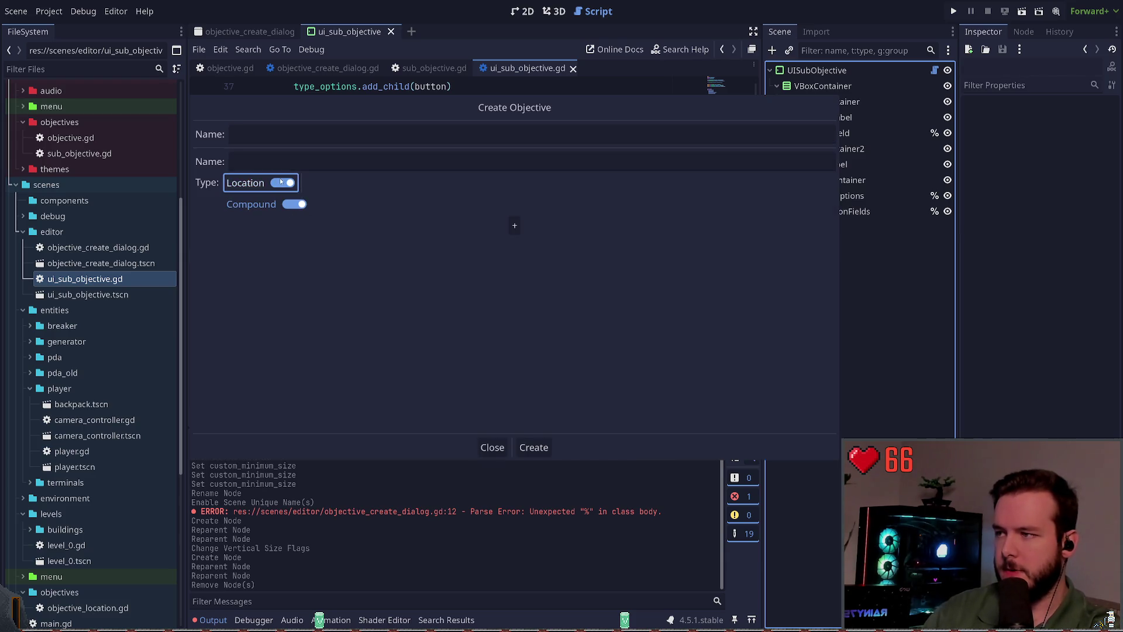
click(513, 226)
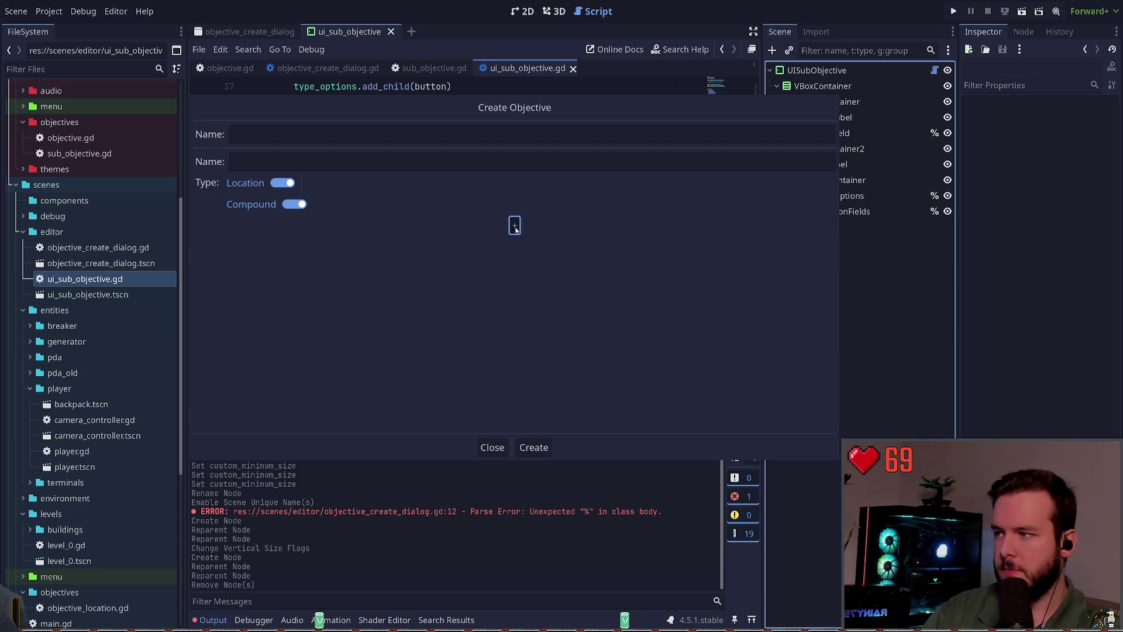
click(492, 447)
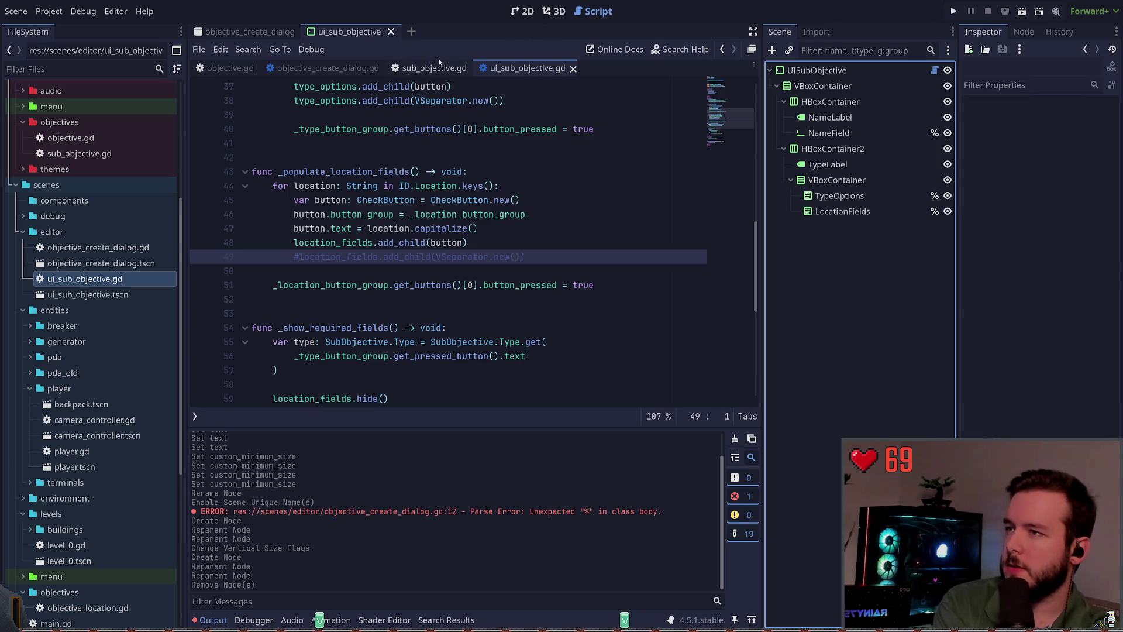
click(554, 11)
- In the 2D view, add a new HBoxContainer under the UISubObjective root node
click(522, 11)
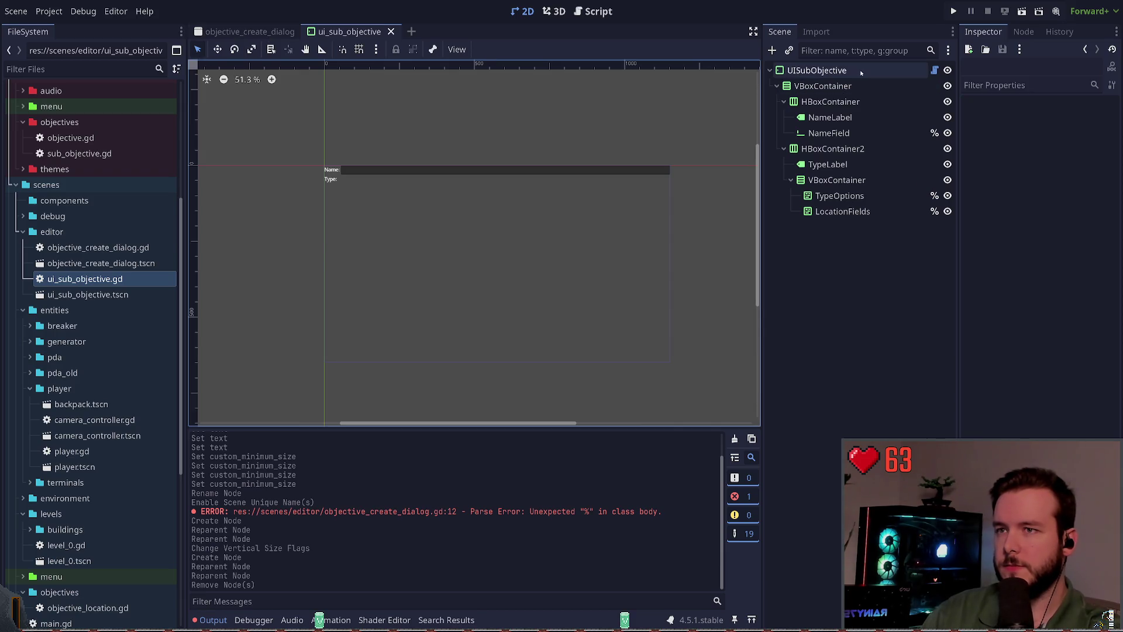
click(893, 70)
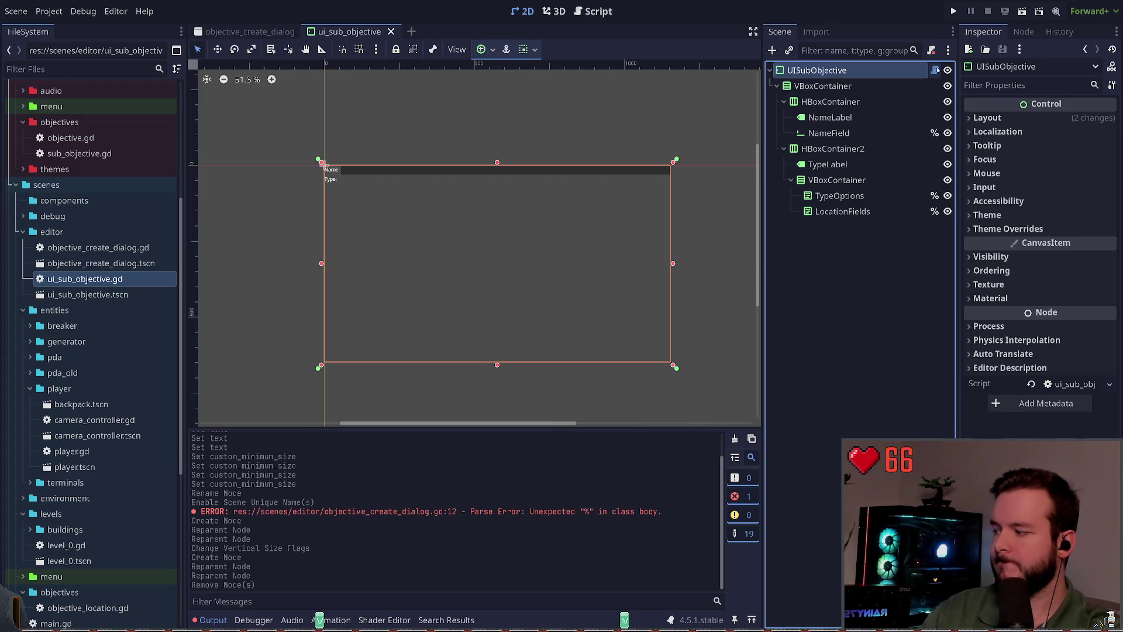
scroll(536, 196, up, 1)
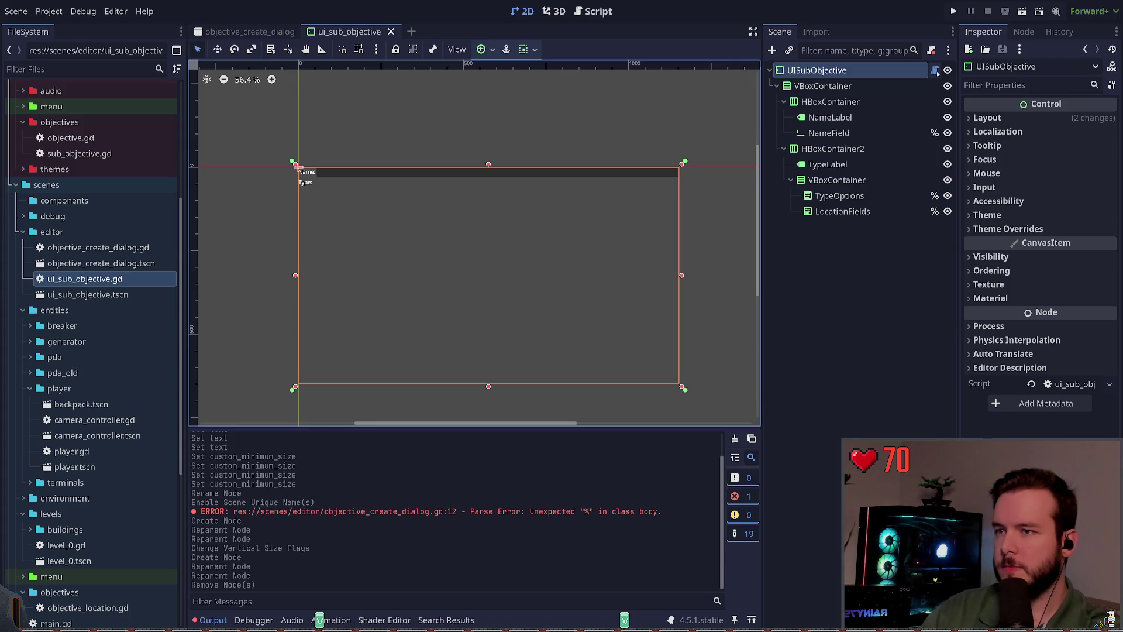
click(777, 86)
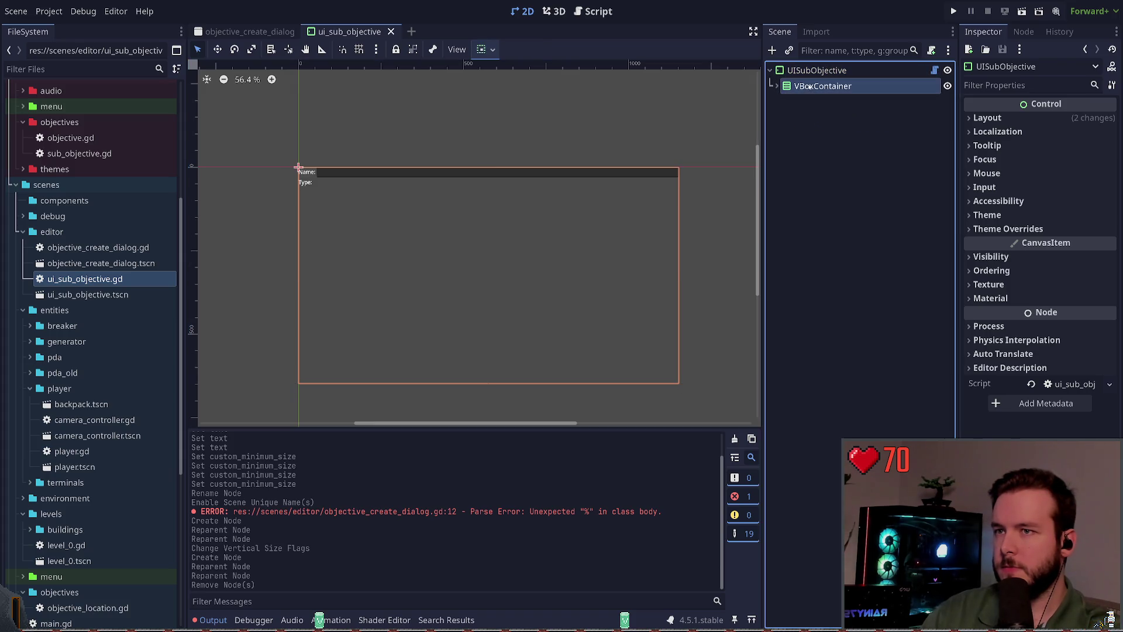
key(ctrl+a)
key(Return)
- Move VBoxContainer into the HBoxContainer, enable its Horizontal Expand, and save
drag(809, 86, 817, 102)
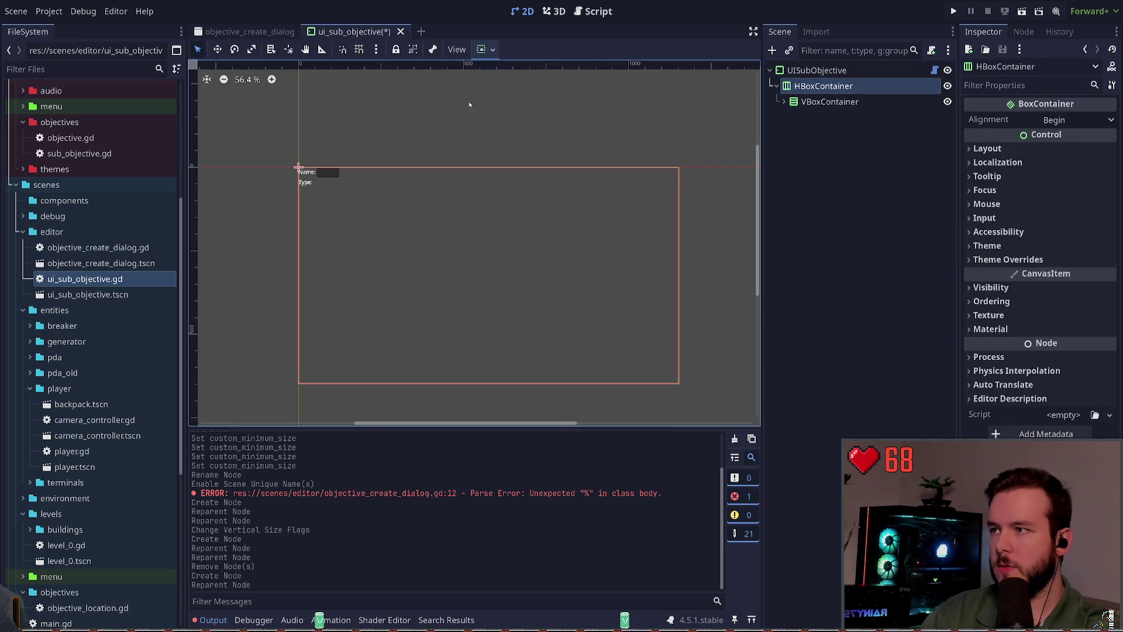
click(825, 101)
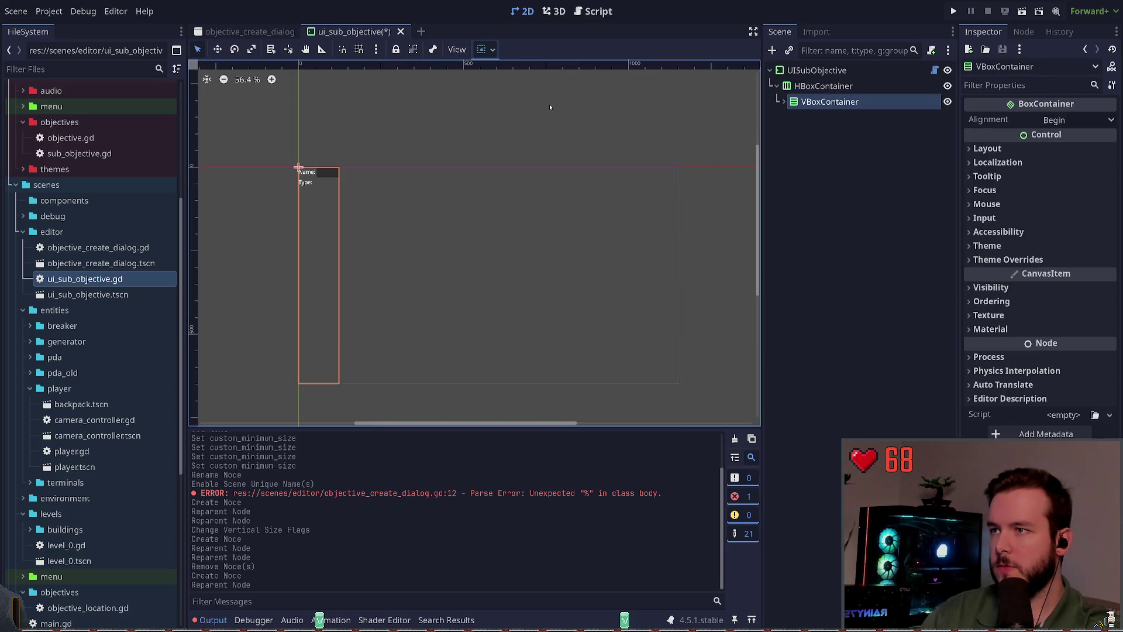
click(481, 50)
click(503, 135)
key(ctrl+s)
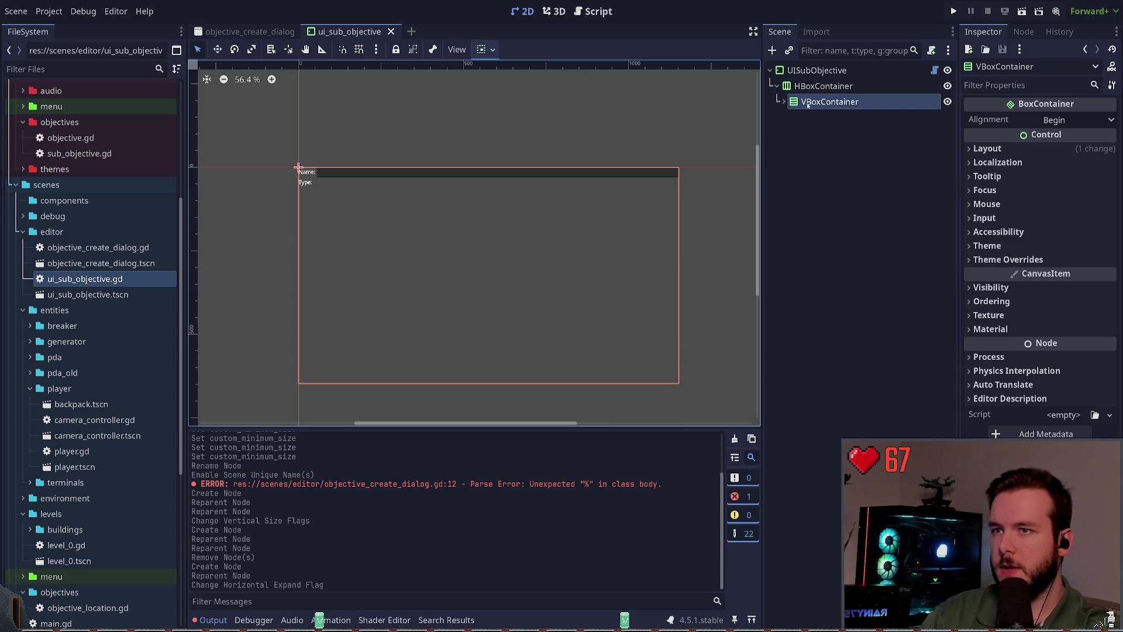
click(811, 88)
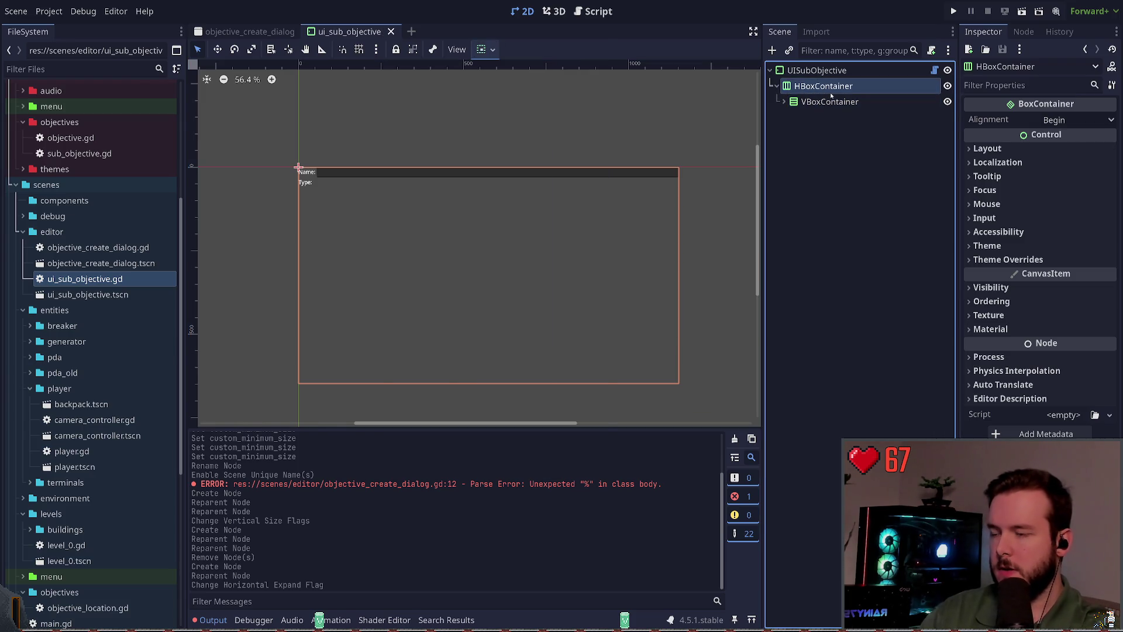
- Add a Button node under HBoxContainer and save the scene
key(ctrl+a)
text(button)
key(Return)
key(ctrl+s)
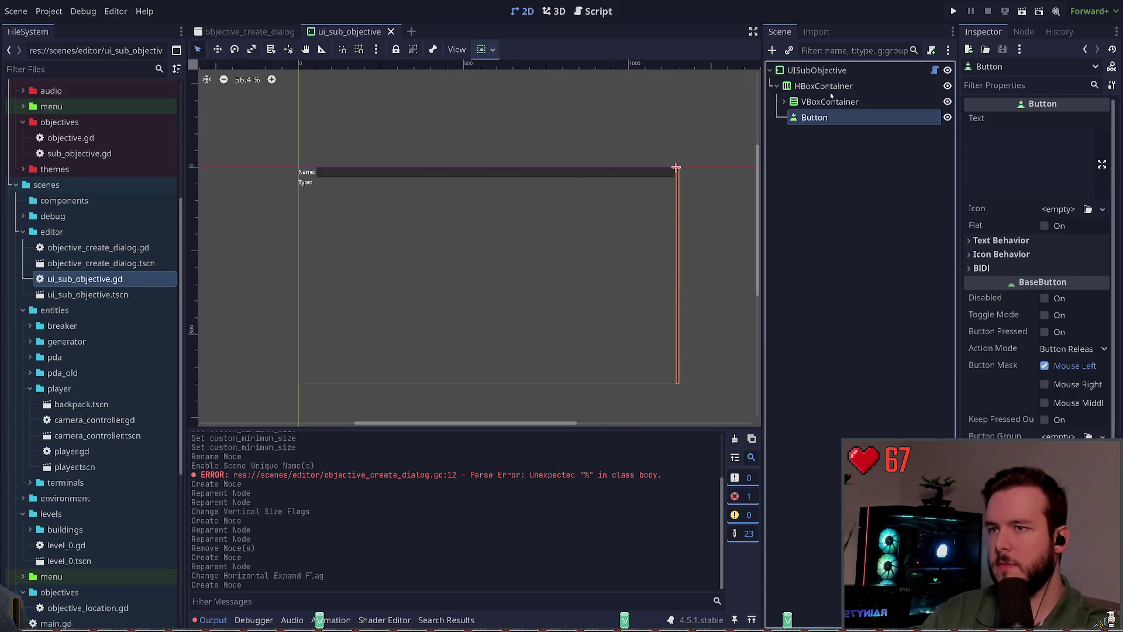
click(833, 154)
click(815, 118)
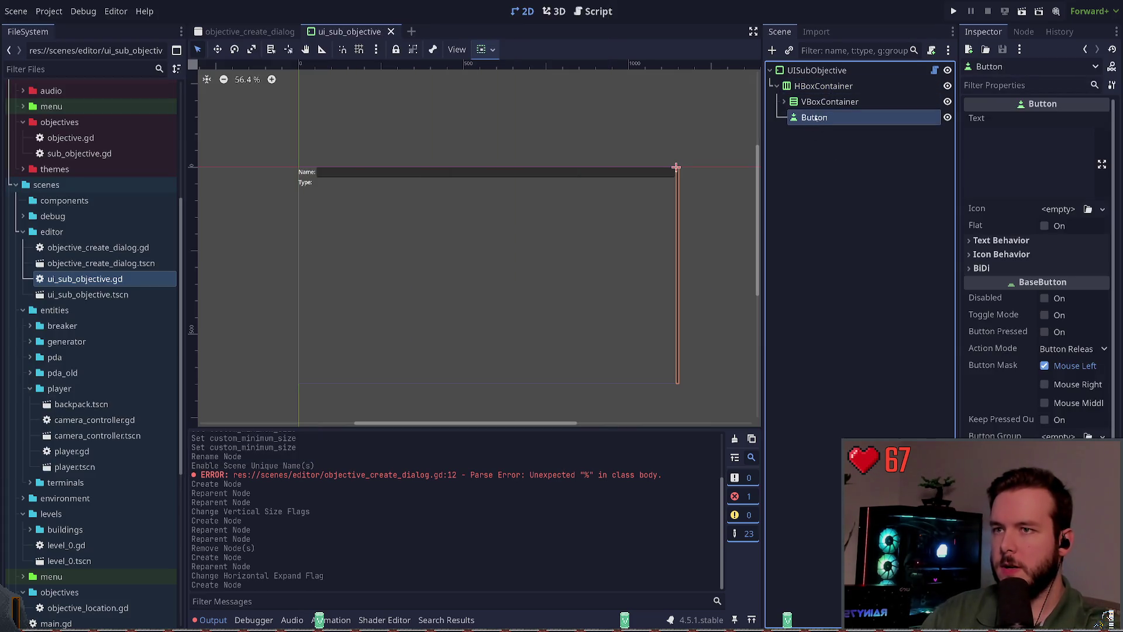
- Set the new Button's label text to '-'
click(1007, 155)
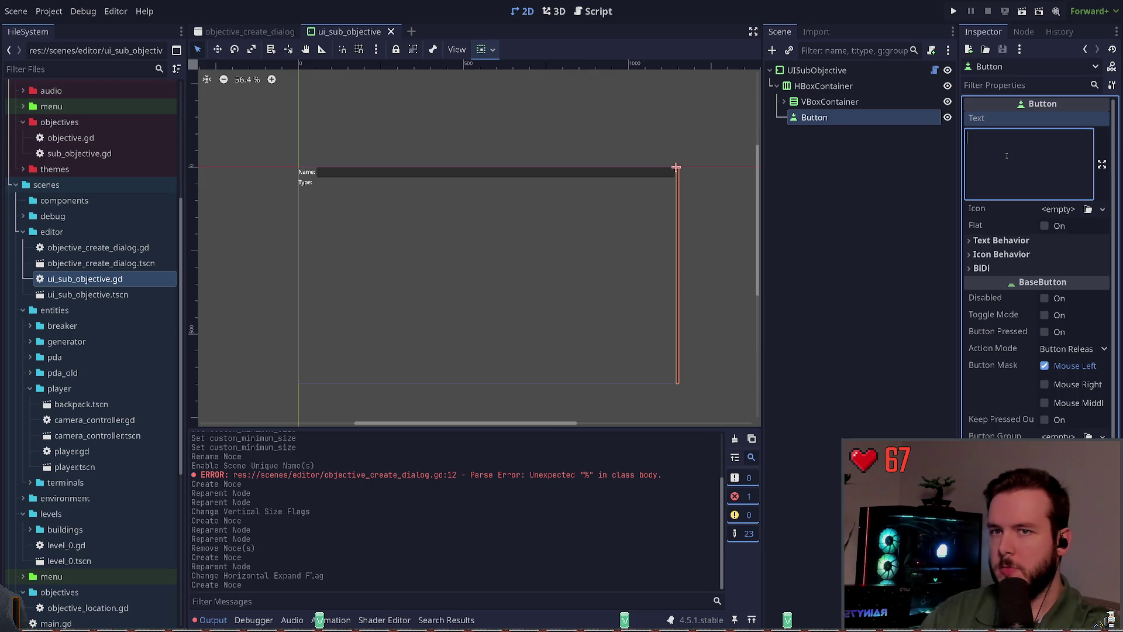
text(X)
key(BackSpace)
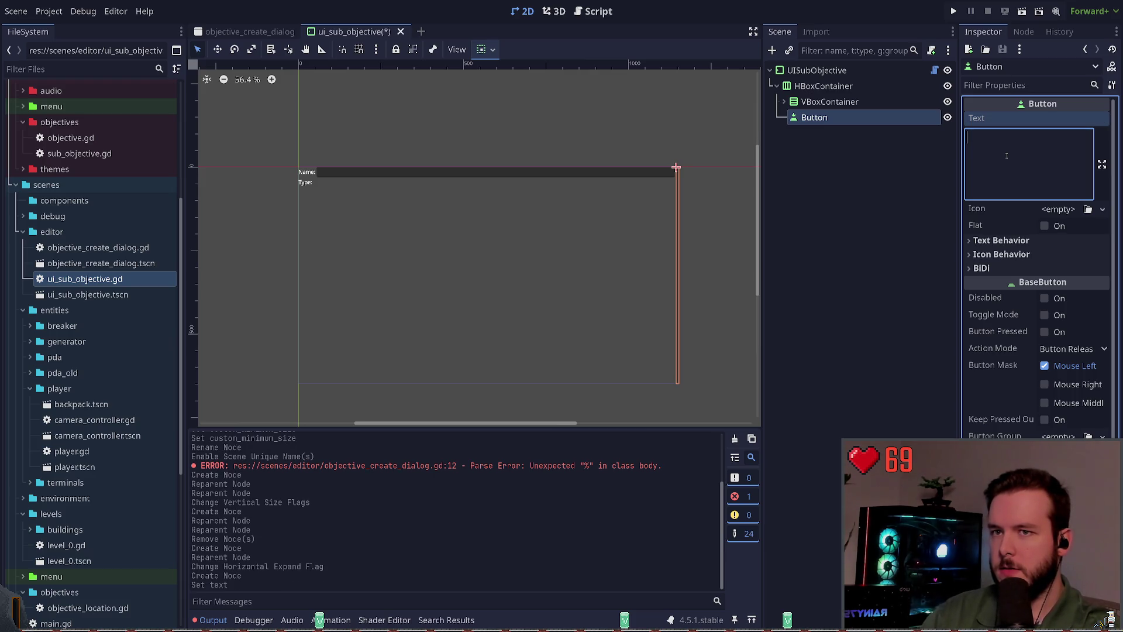
text(X)
key(BackSpace)
text(Delete)
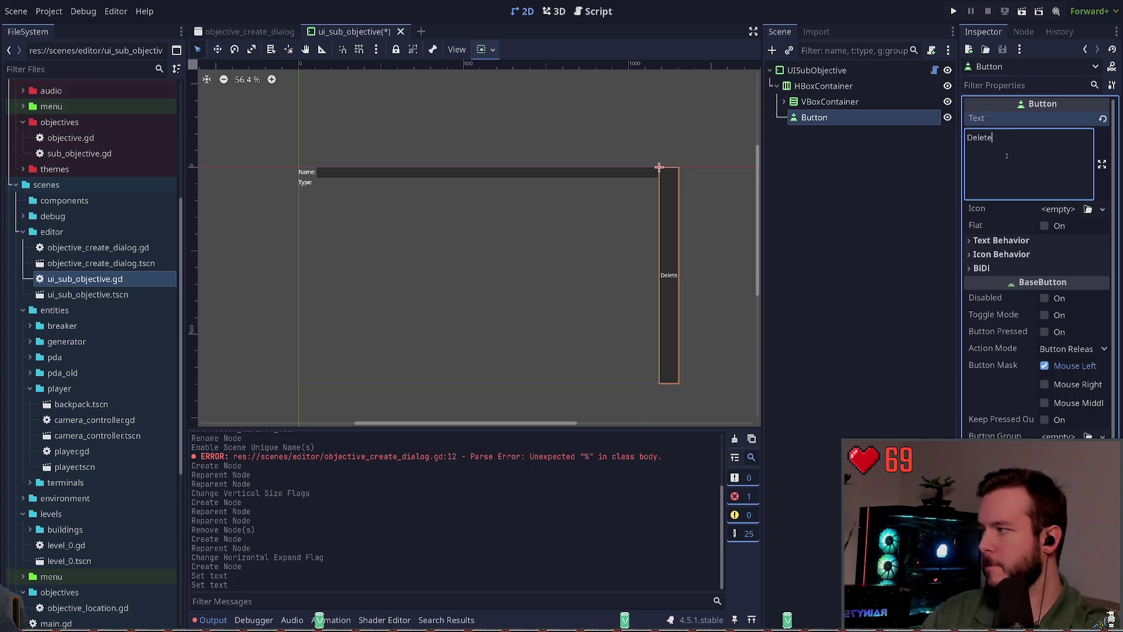
key(ctrl+a)
key(BackSpace)
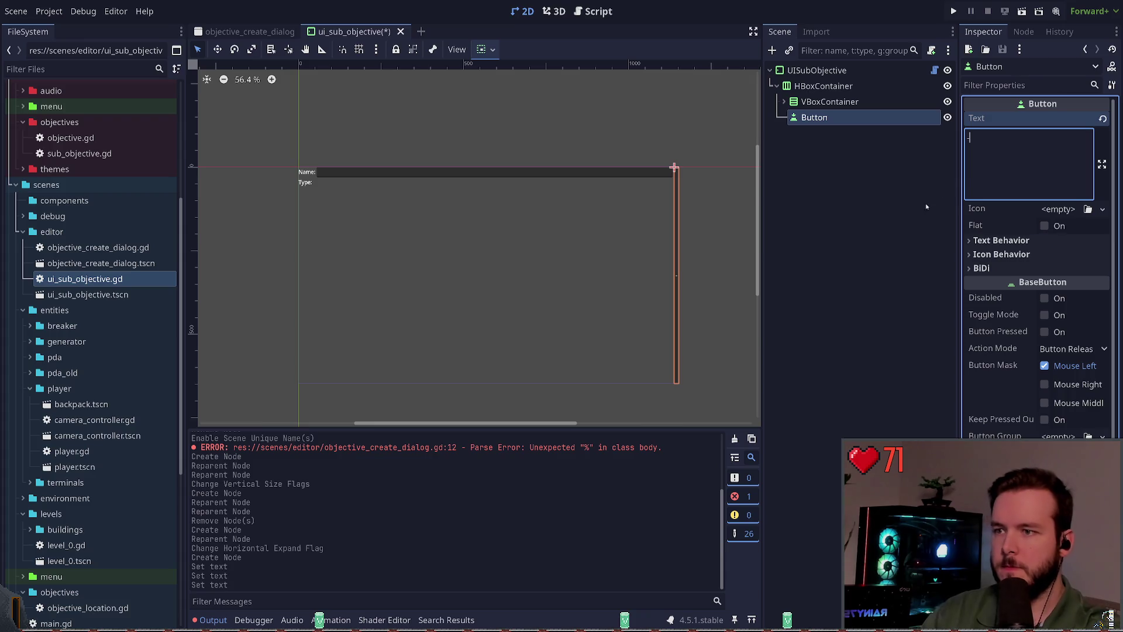
click(895, 216)
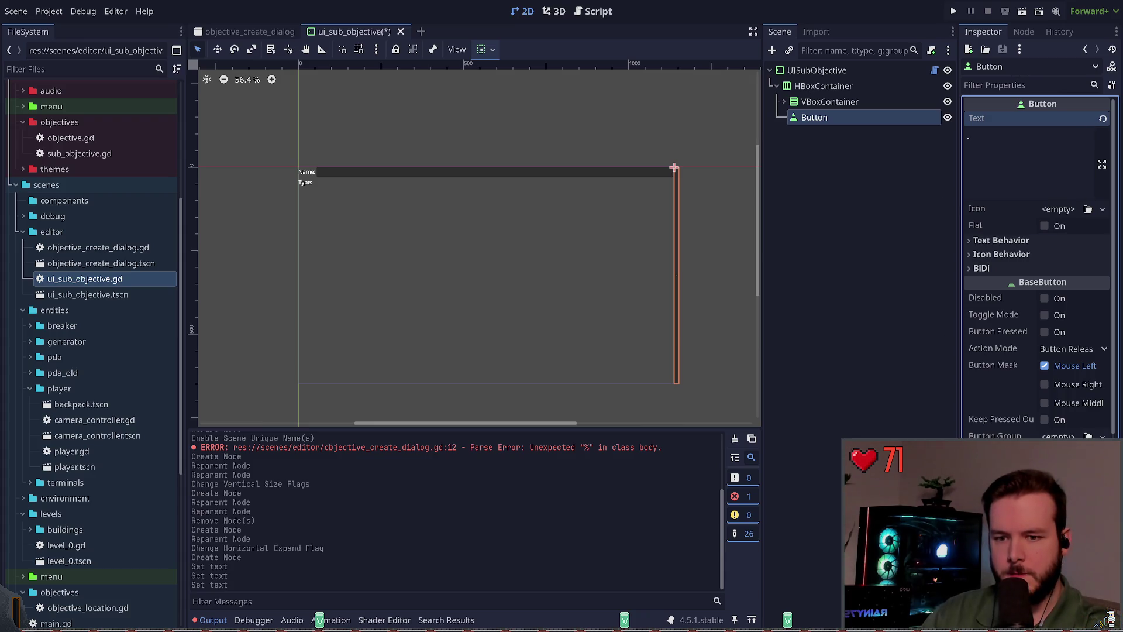
- Widen the button slightly, stop it stretching vertically, save, and preview via the Command Palette
drag(673, 168, 668, 167)
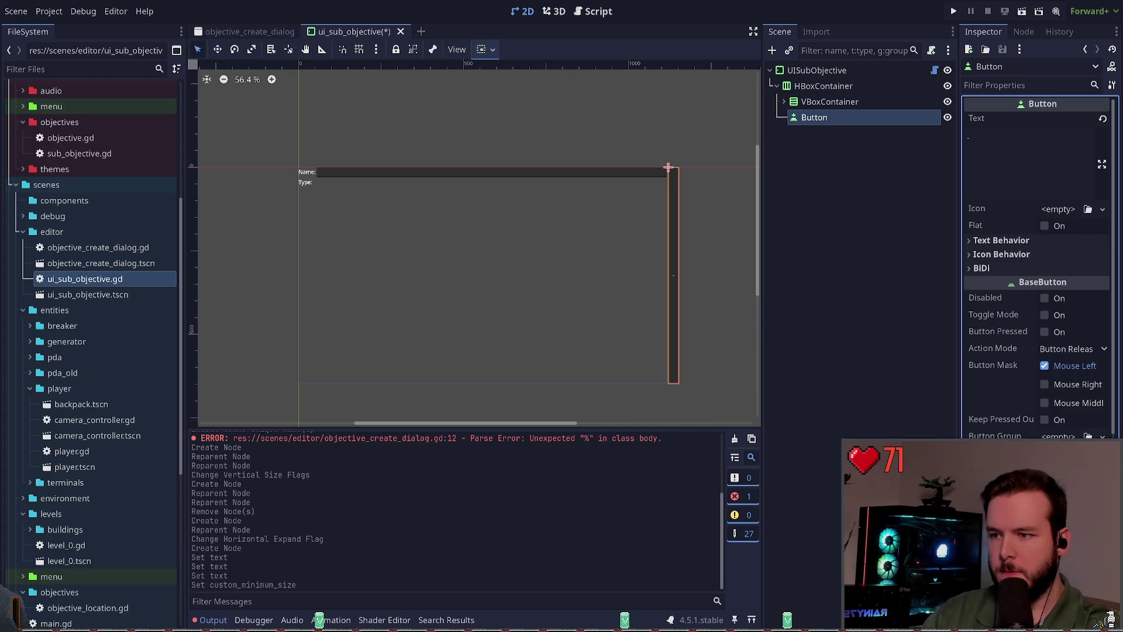
key(ctrl+s)
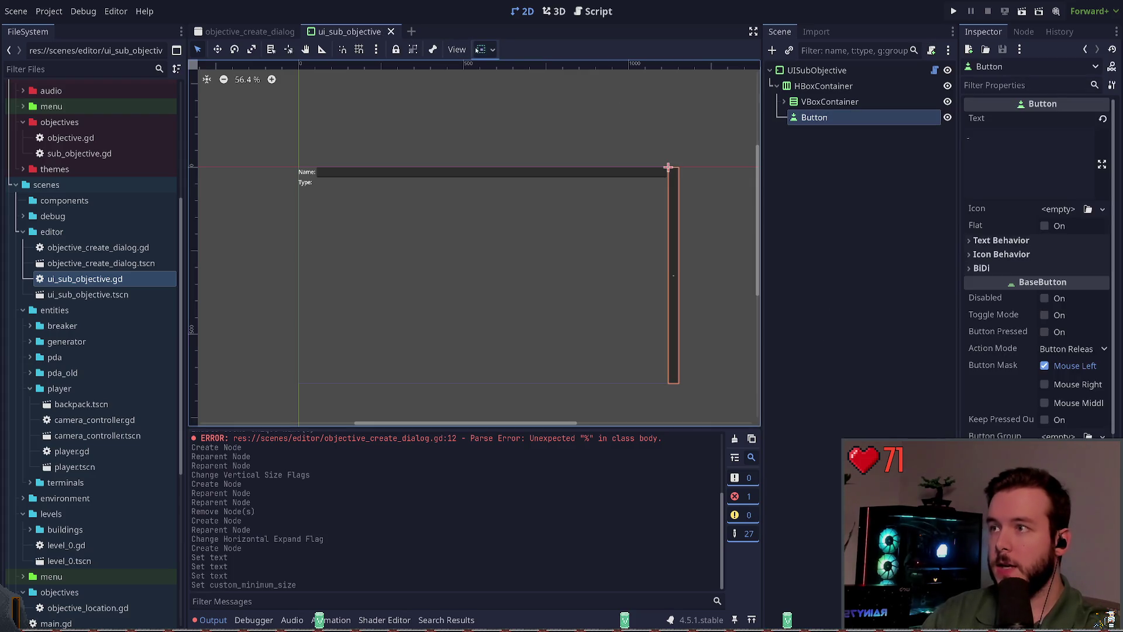
key(ctrl+s)
key(ctrl+shift+p)
key(Return)
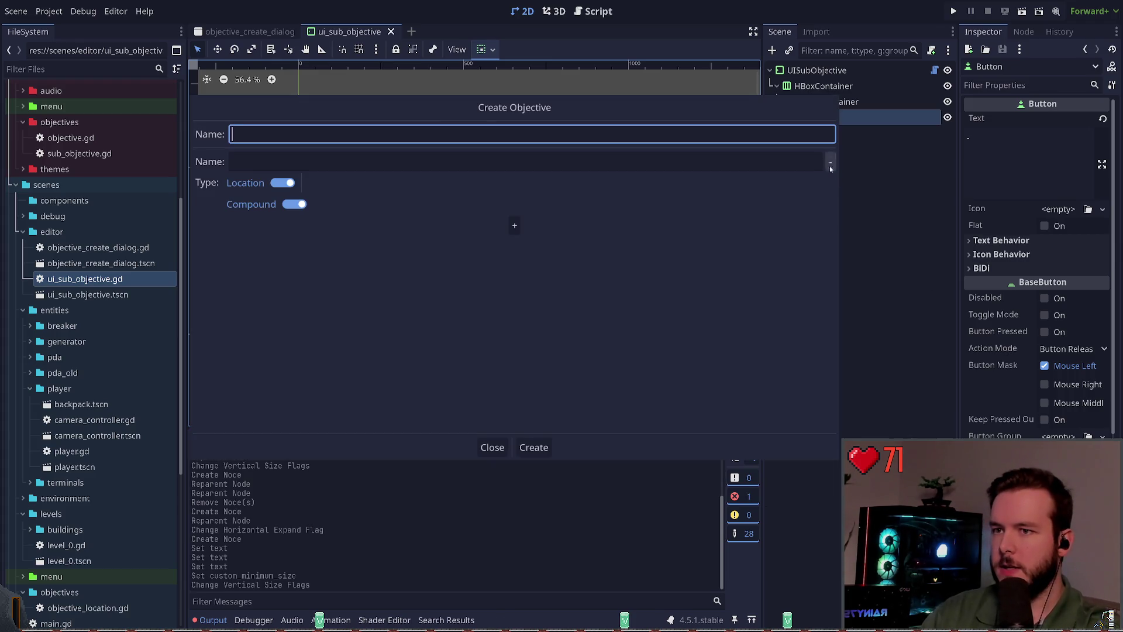
- Close the preview, then change the row Button's horizontal sizing and save
click(533, 447)
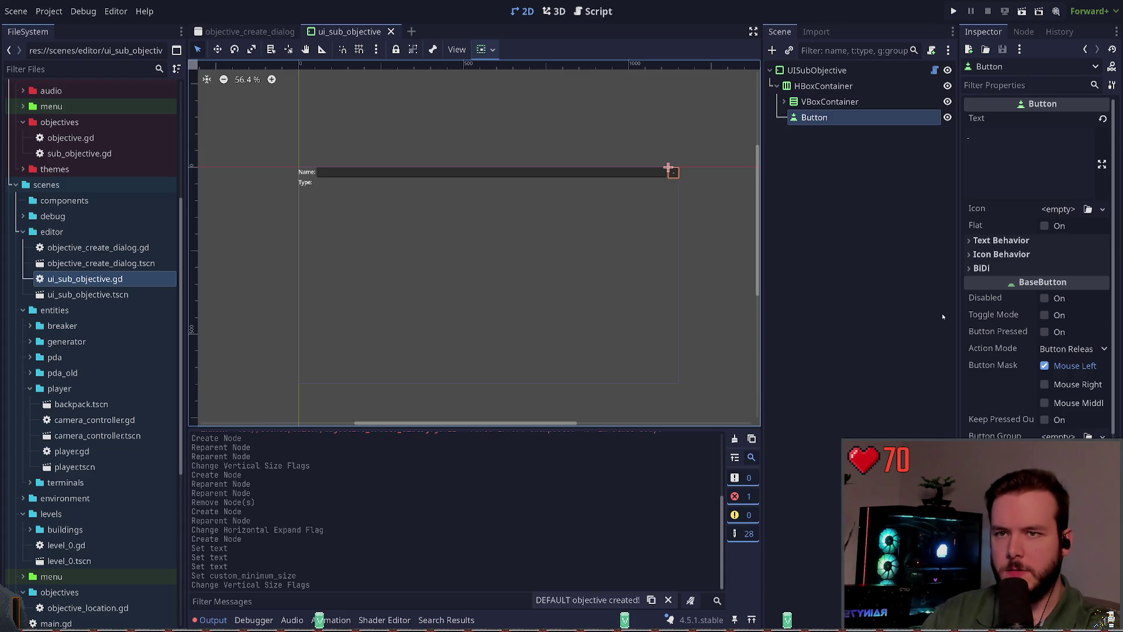
click(830, 101)
click(814, 117)
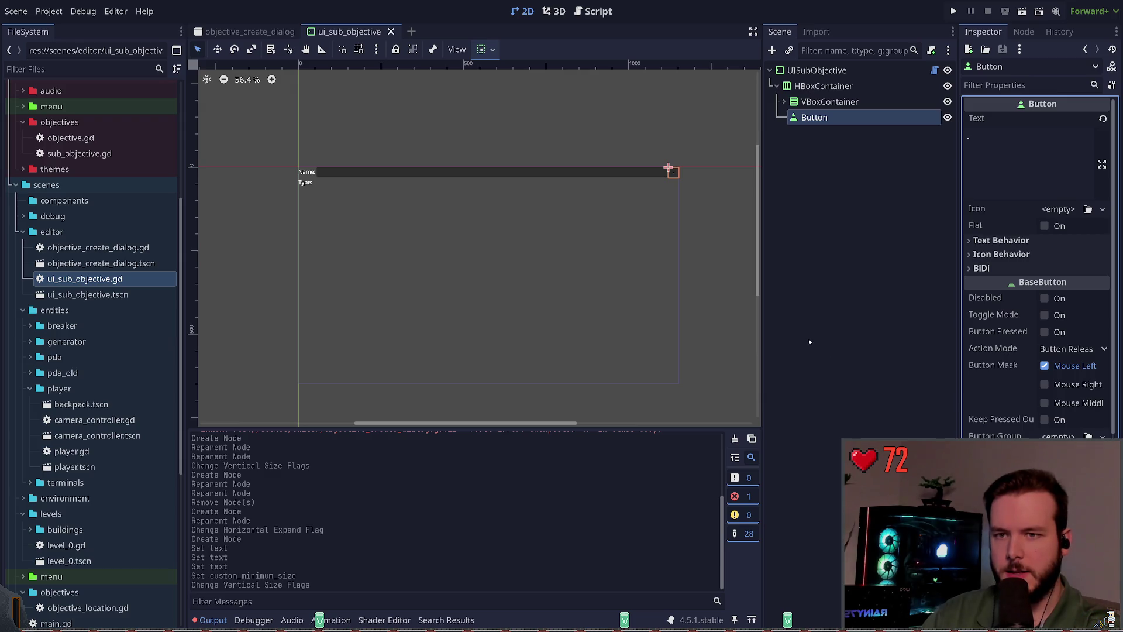
scroll(1038, 263, down, 3)
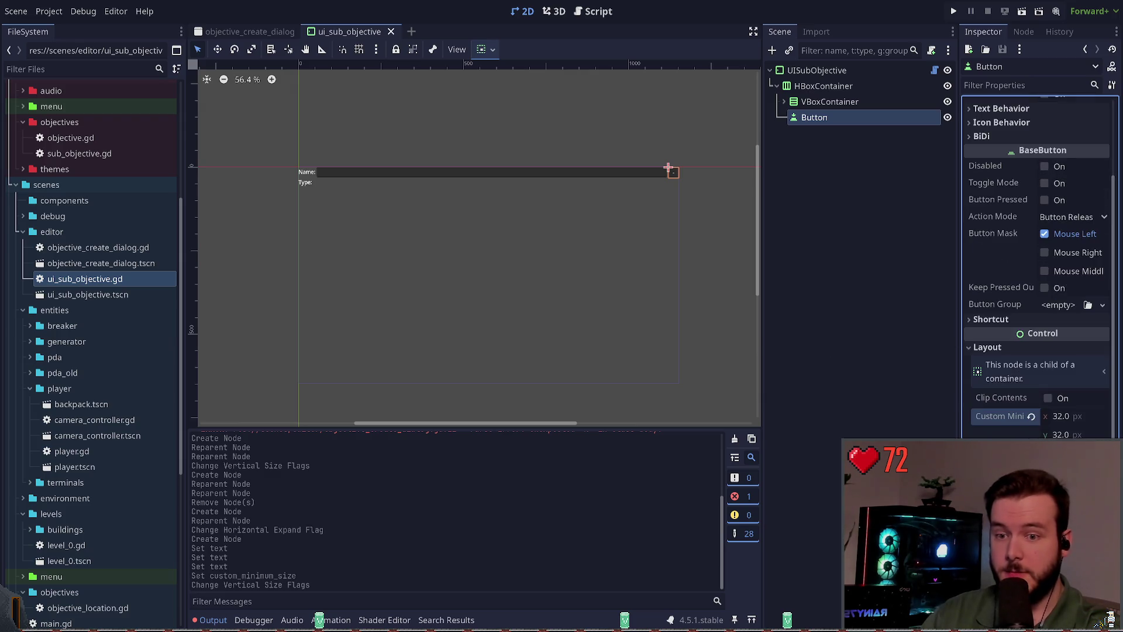
click(1029, 462)
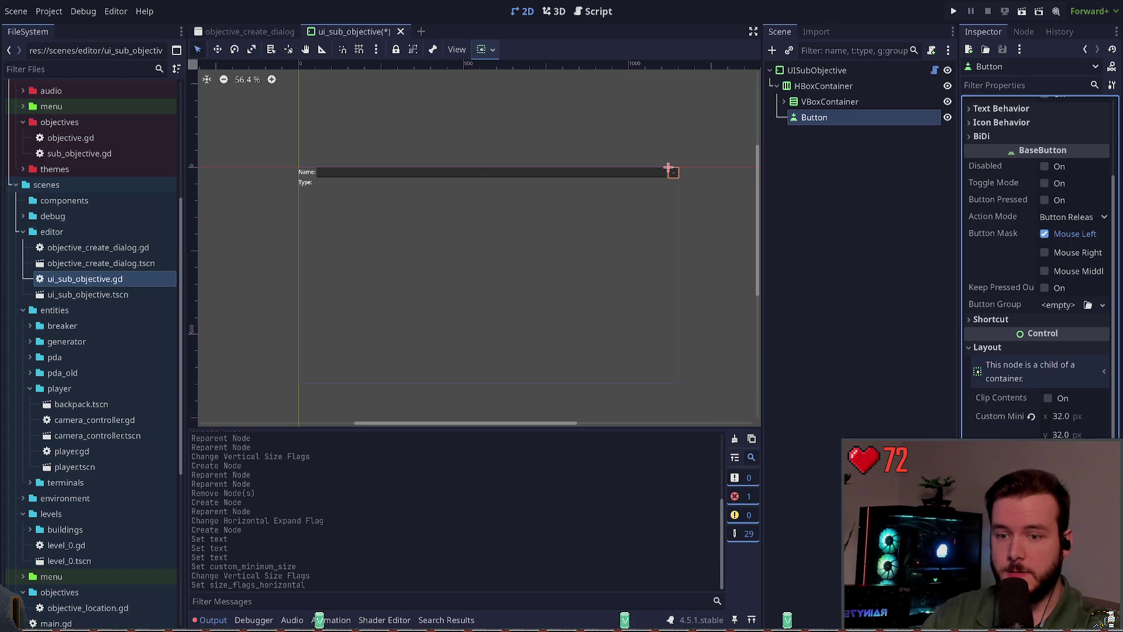
key(ctrl+s)
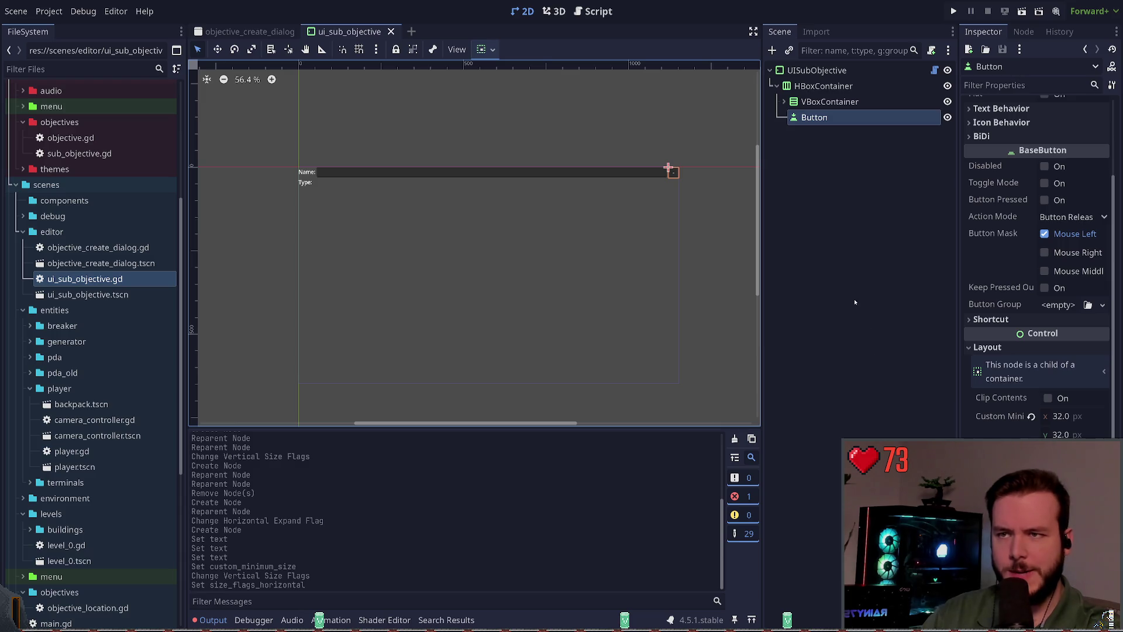
- Try a 64 px custom minimum size on the Button and check it with F5
click(1056, 416)
text(64)
key(Tab)
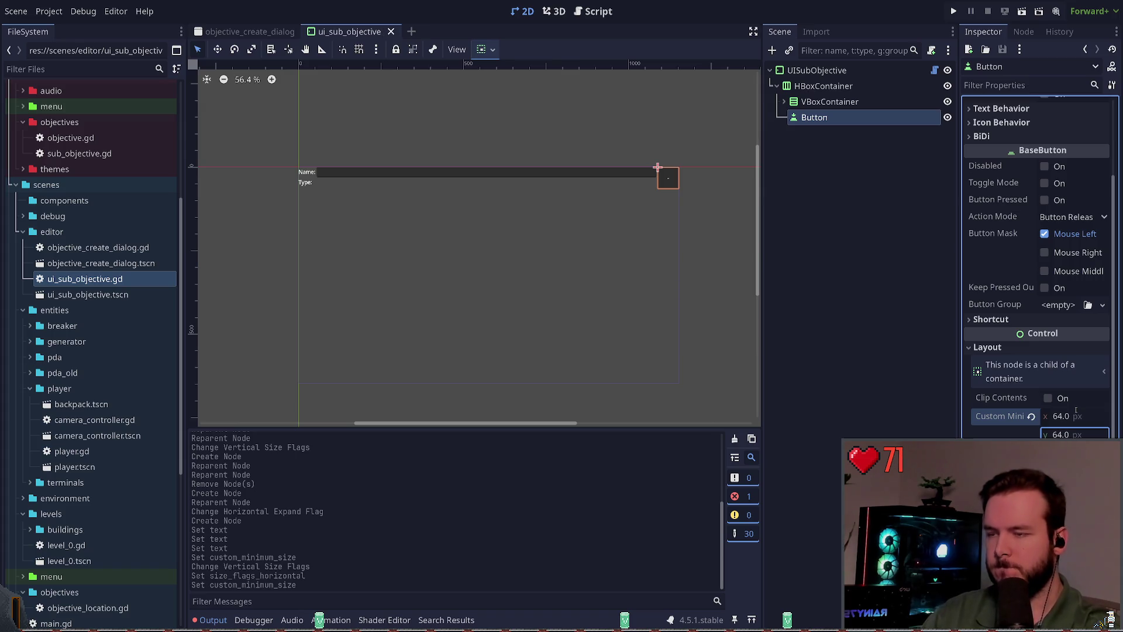
key(F5)
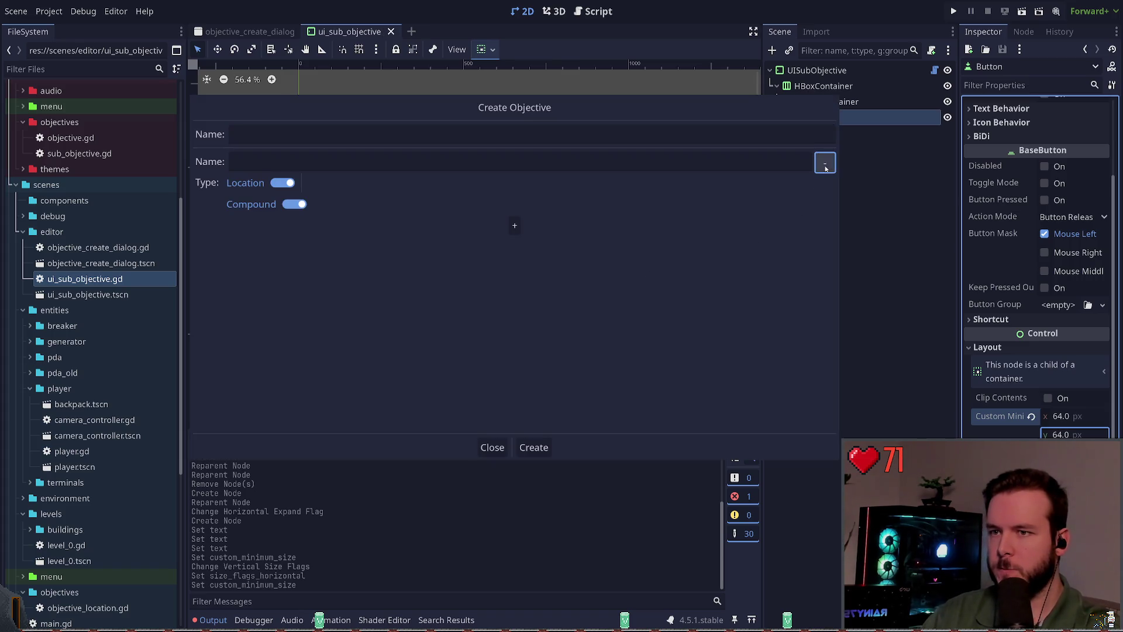
click(492, 446)
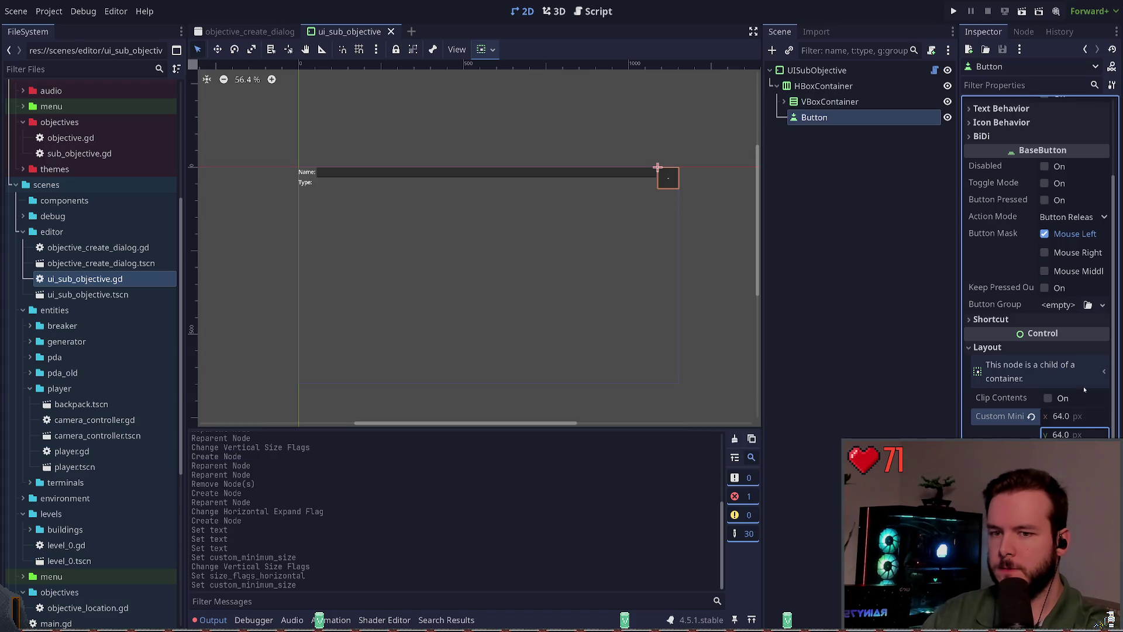
- Set the Button's custom minimum size to 48×48 and verify it in a test run
text(48)
key(Tab)
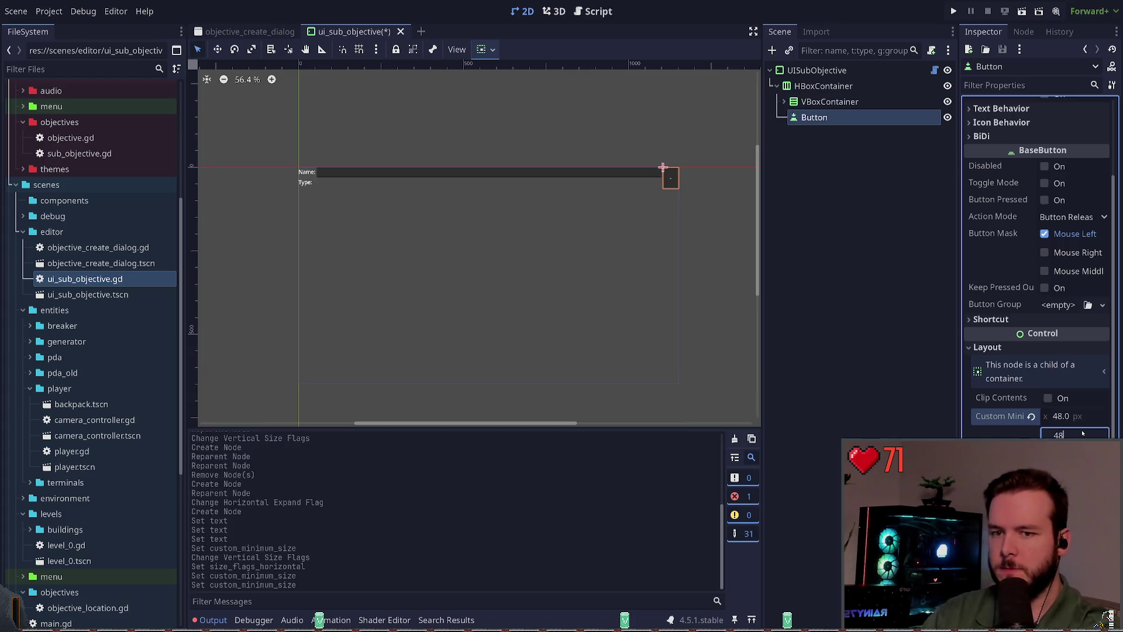
text(48)
key(Return)
key(F5)
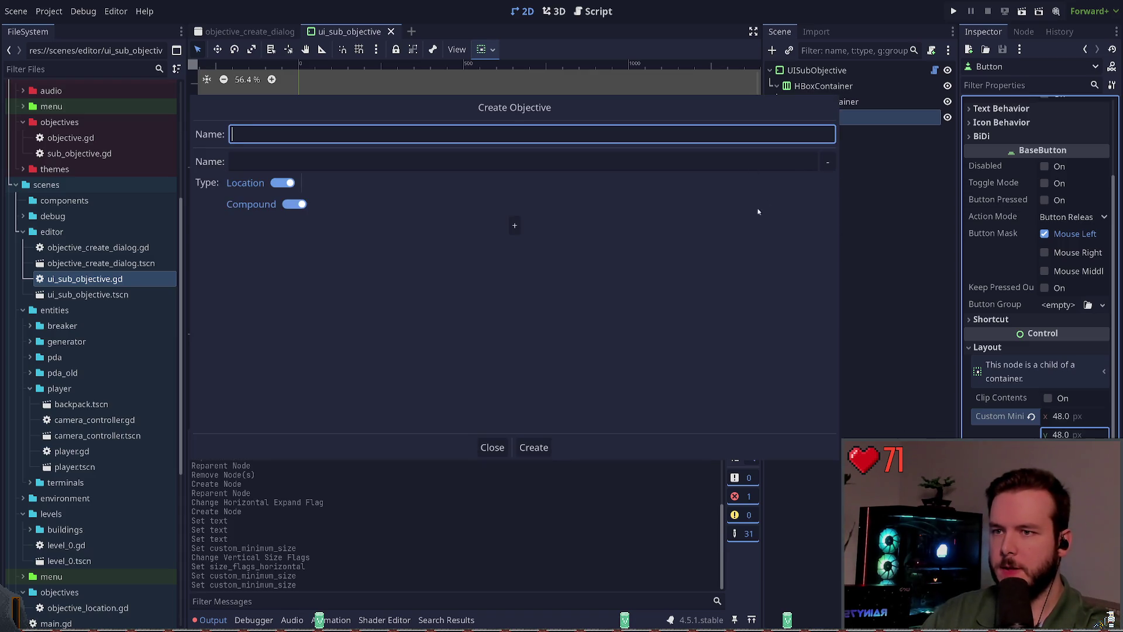
key(F8)
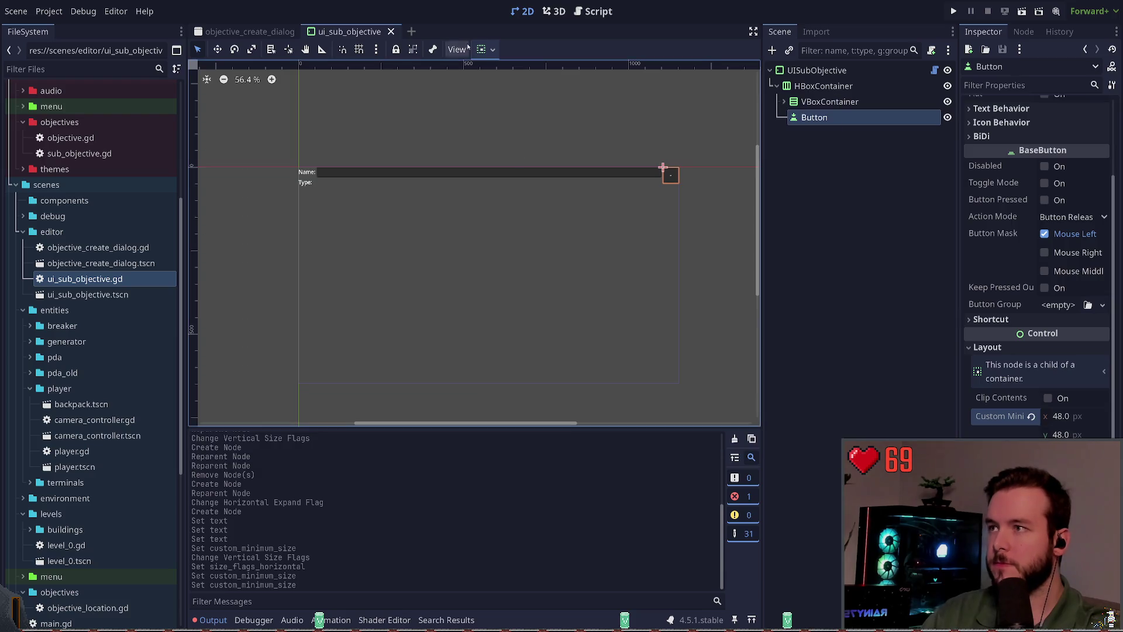
click(896, 124)
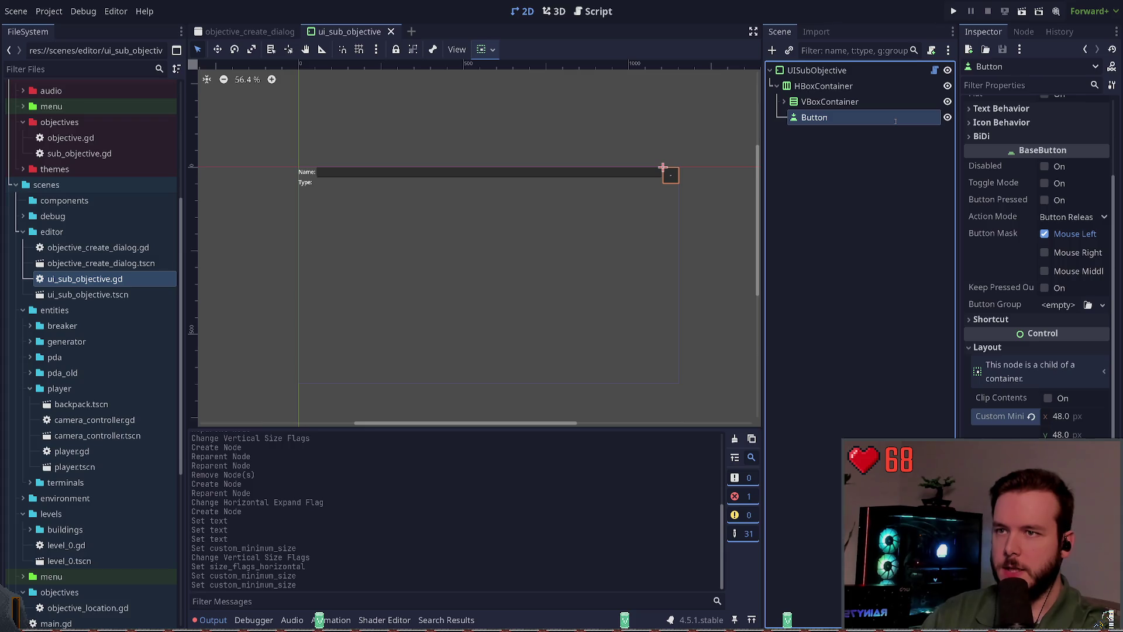
- Rename the row's Button to DeleteButton and save
text(DeleteButton)
key(Return)
key(ctrl+s)
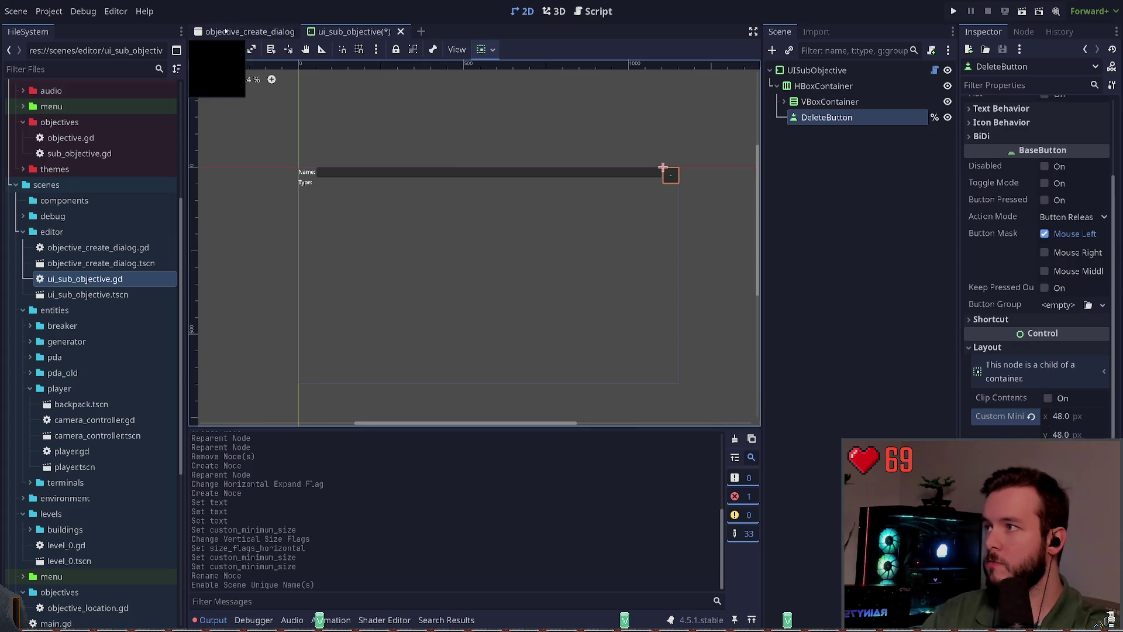
- In objective_create_dialog, set AddSubObjective's custom minimum size to 48×48 and save
click(250, 32)
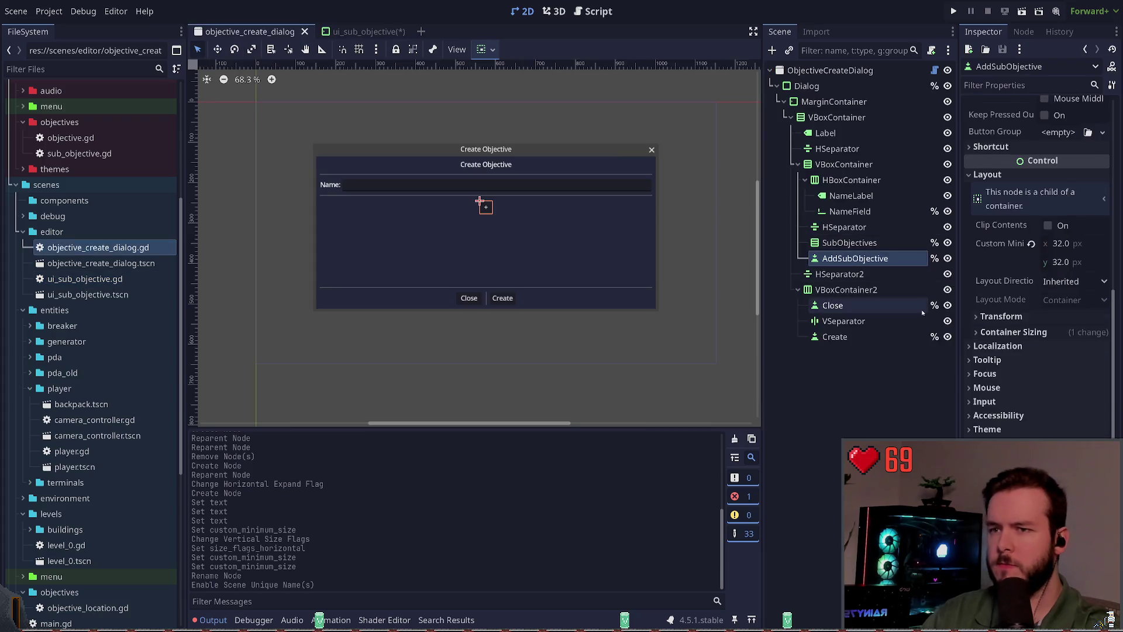
click(1051, 244)
text(48)
key(Tab)
text(48)
key(ctrl+s)
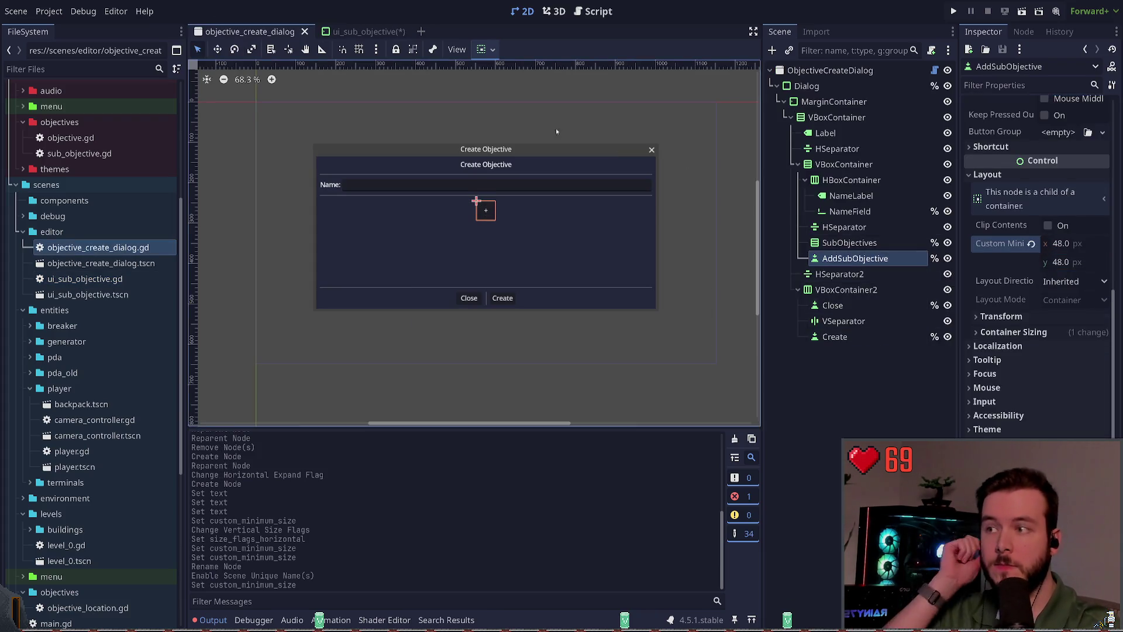
- Back in ui_sub_objective, open its script and drag in a DeleteButton reference
click(368, 32)
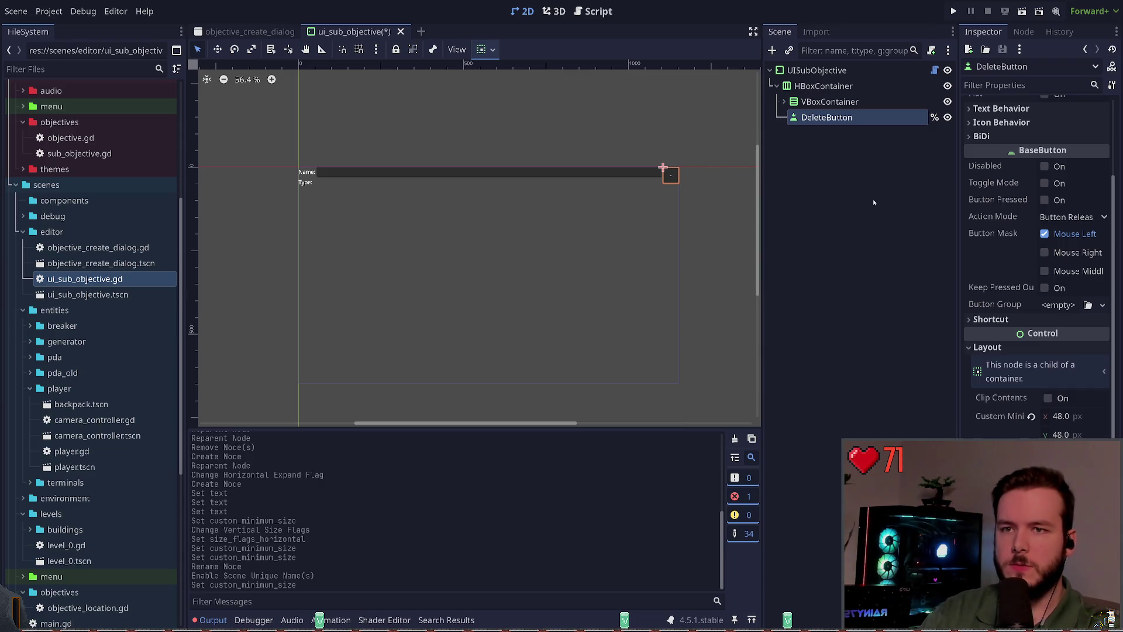
scroll(1008, 223, up, 5)
click(934, 71)
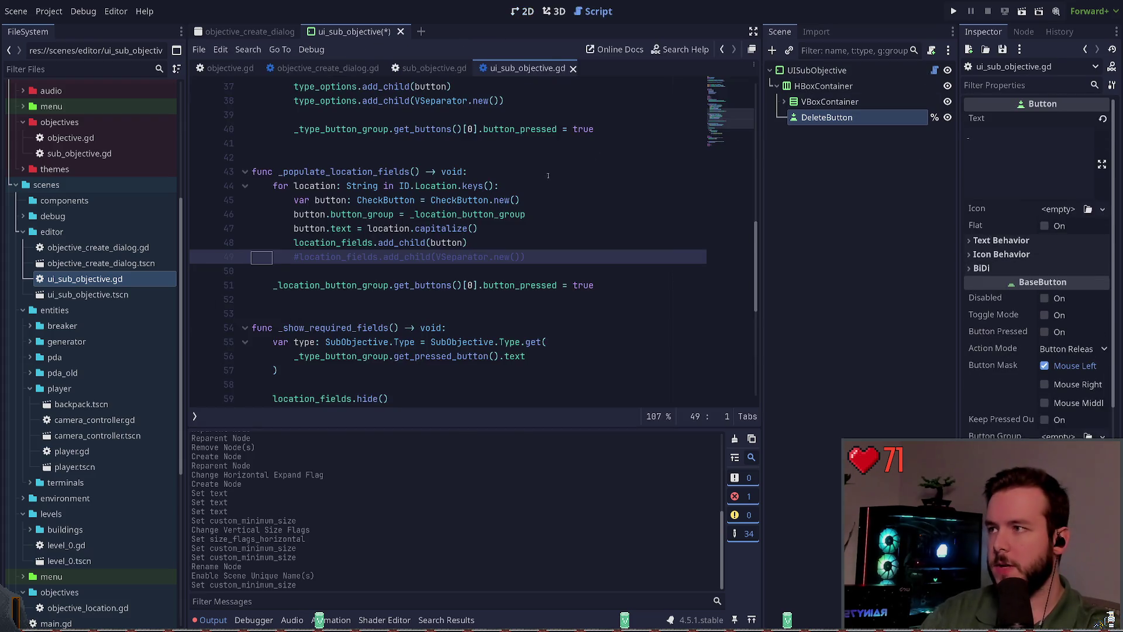
scroll(548, 175, up, 12)
drag(826, 117, 355, 264)
- Move the delete_button = %DeleteButton line under location_fields in the script
key(ctrl+s)
click(364, 257)
key(ctrl+x)
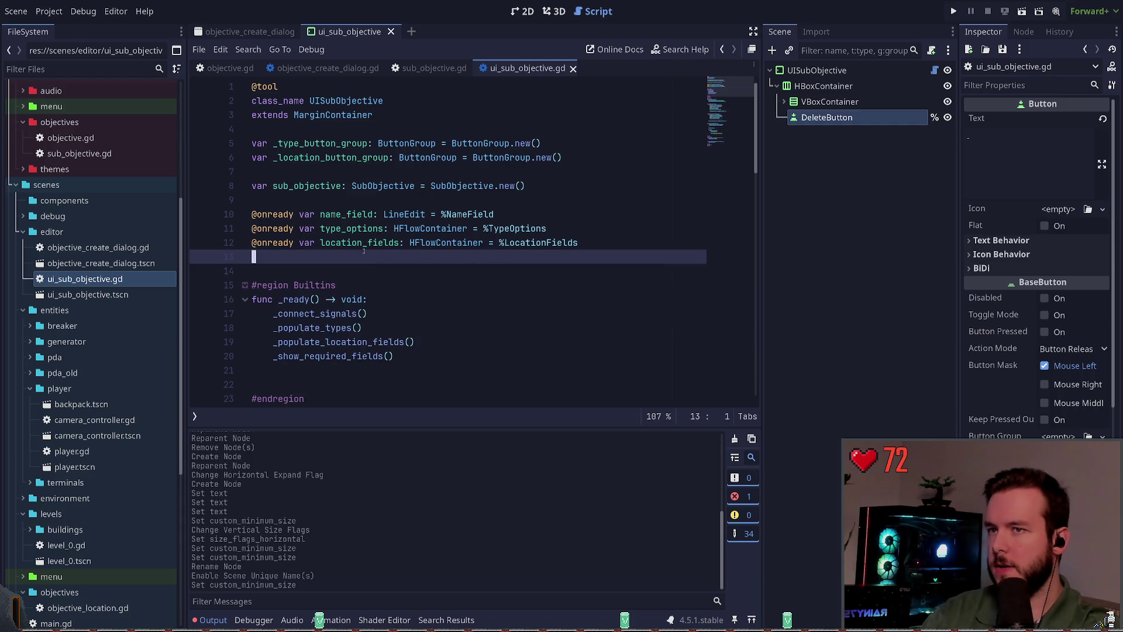
key(ctrl+v)
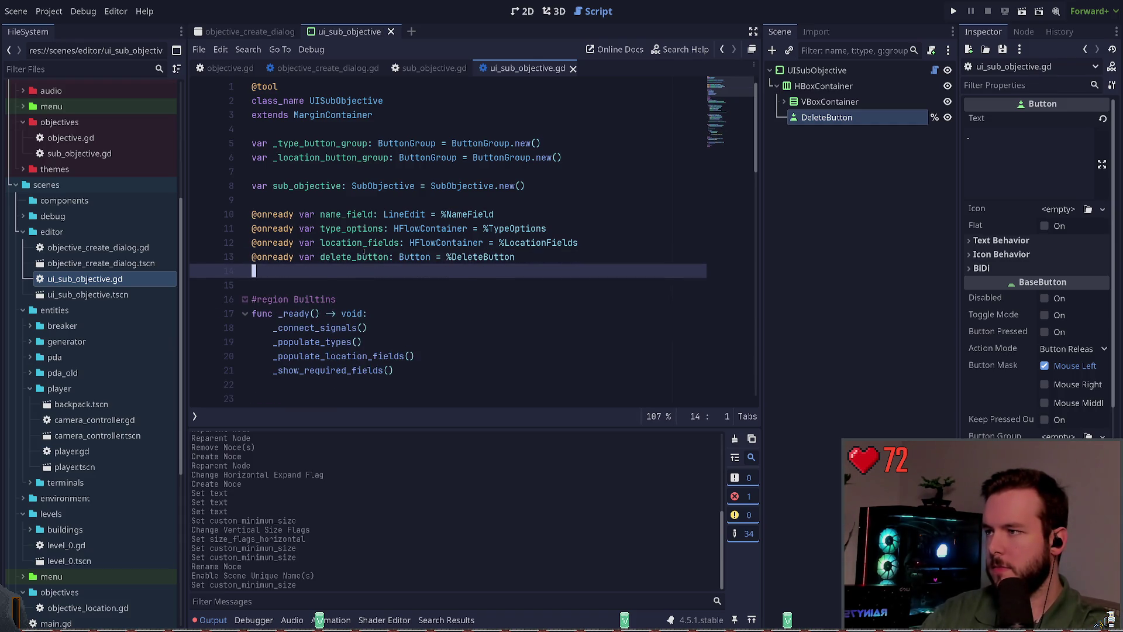
click(364, 257)
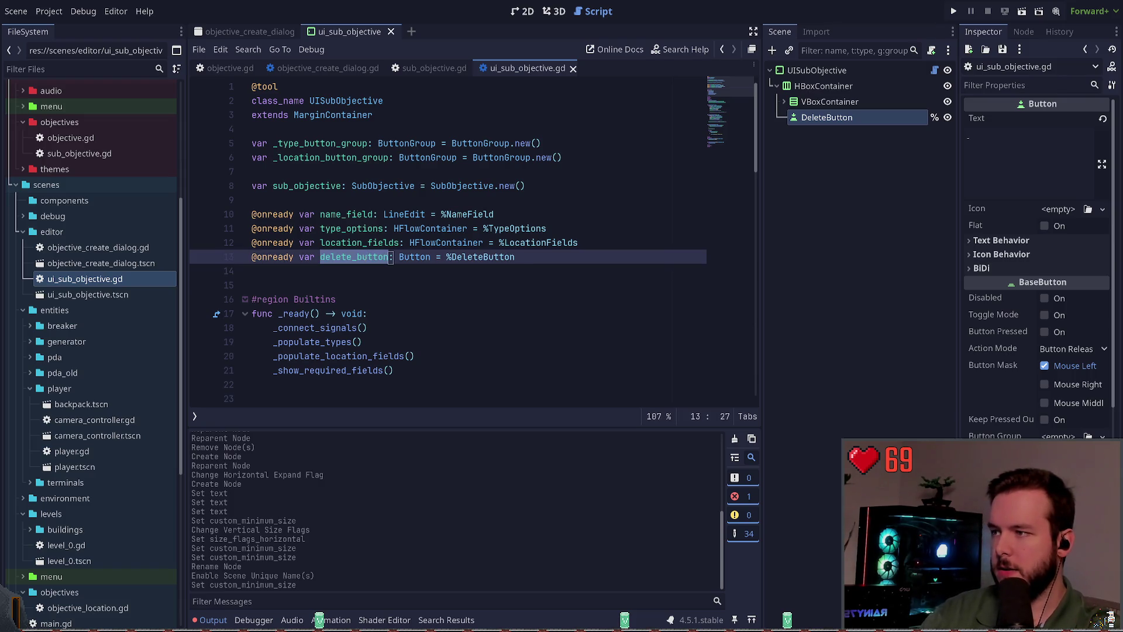
- Add delete_button.pressed.connect( on a new line in _connect_signals
scroll(585, 204, down, 8)
click(607, 160)
key(Return)
text(delete_button.pressed.connect(_)
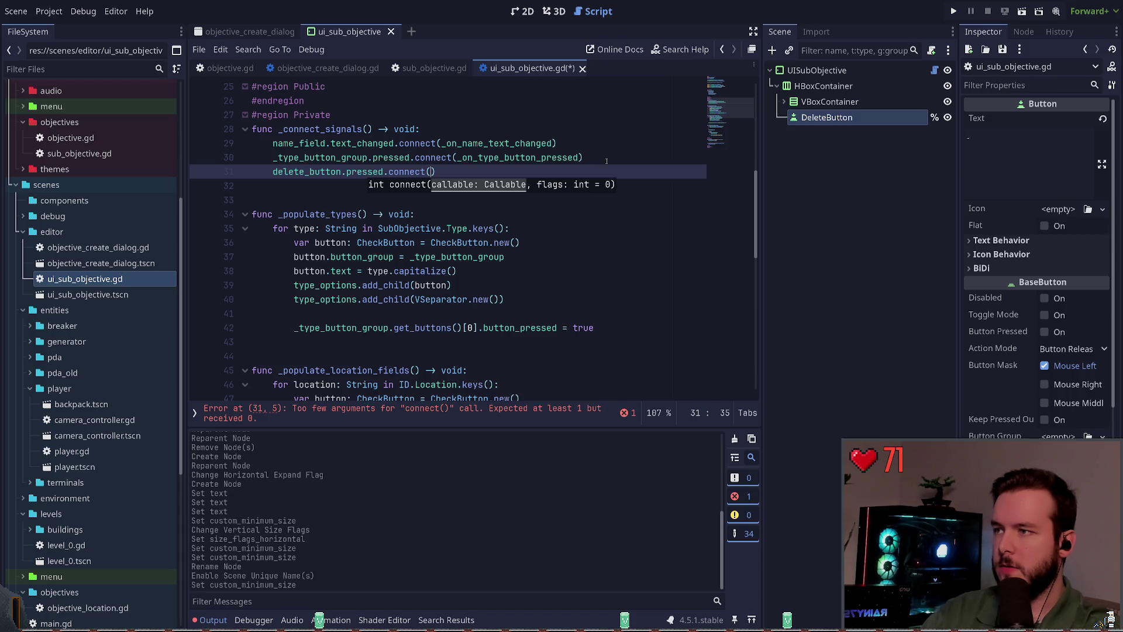
key(ctrl+Home)
- Declare 'signal delete' on a new line below extends
key(Down)
key(Down)
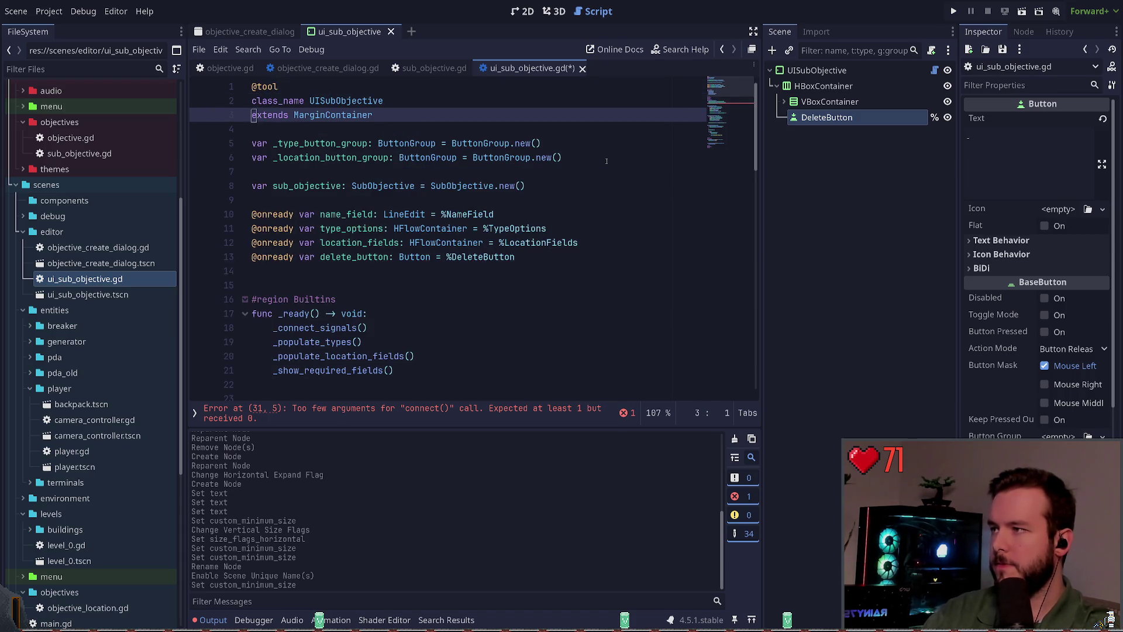
key(End)
key(Return)
key(Return)
text(s)
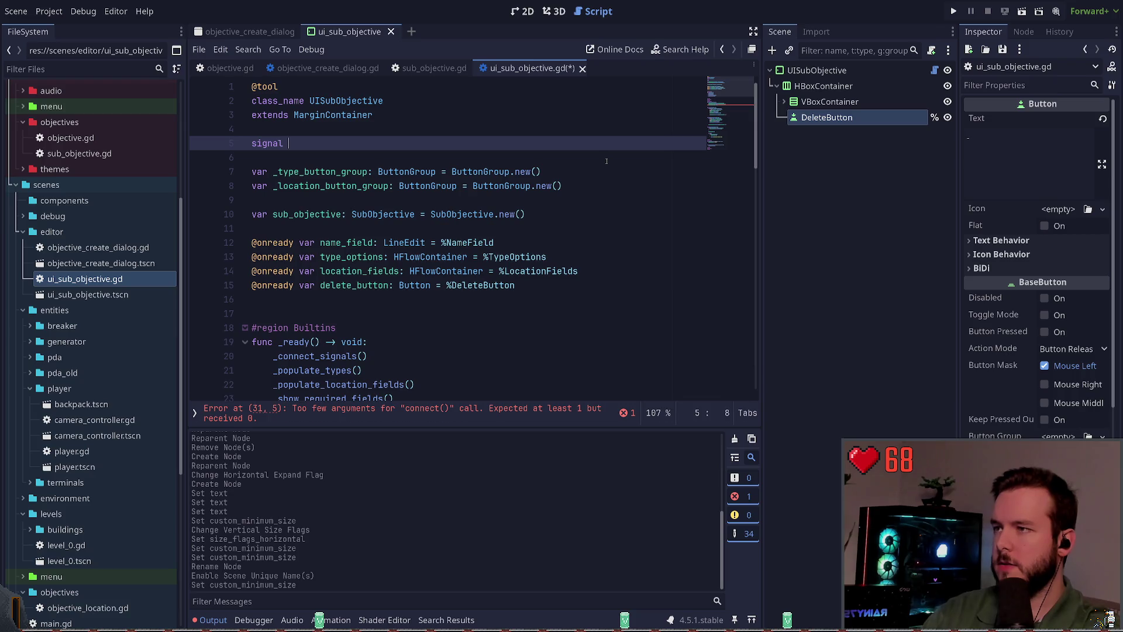
text(delete)
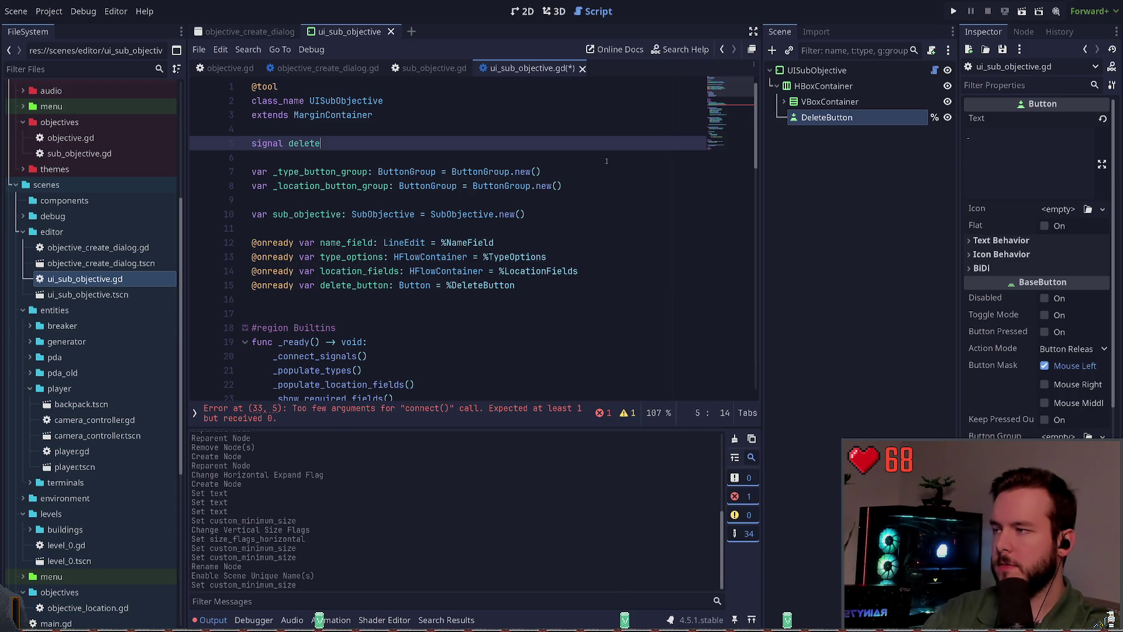
- Pass delete.emit to delete_button.pressed.connect() and save the script
key(Down)
key(Down)
key(Down)
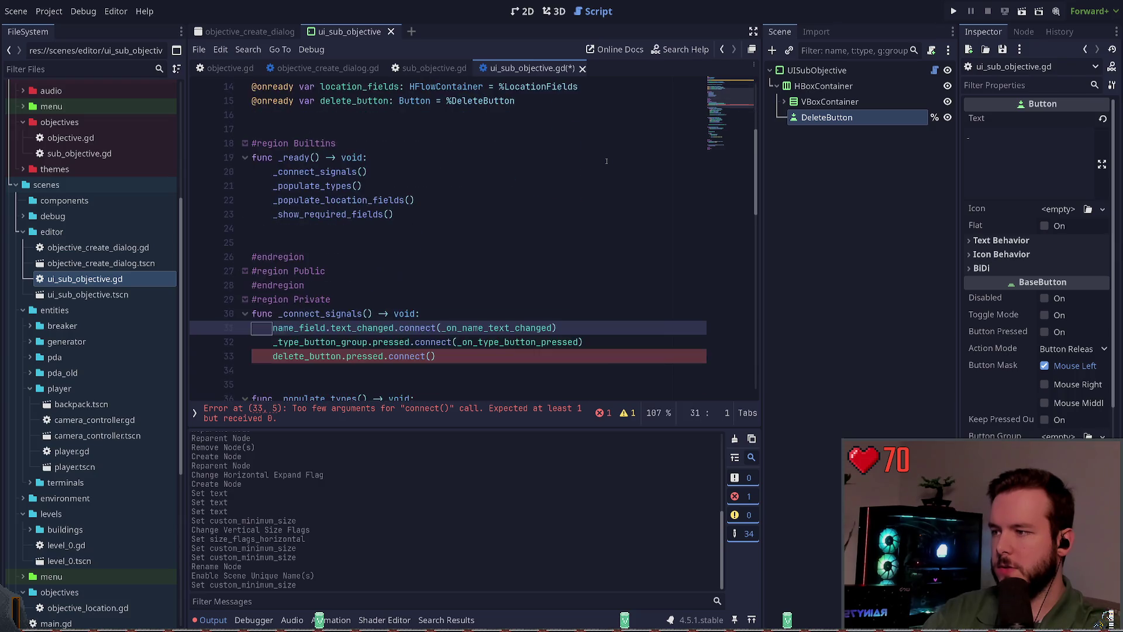
key(End)
key(Left)
text(ete.emit)
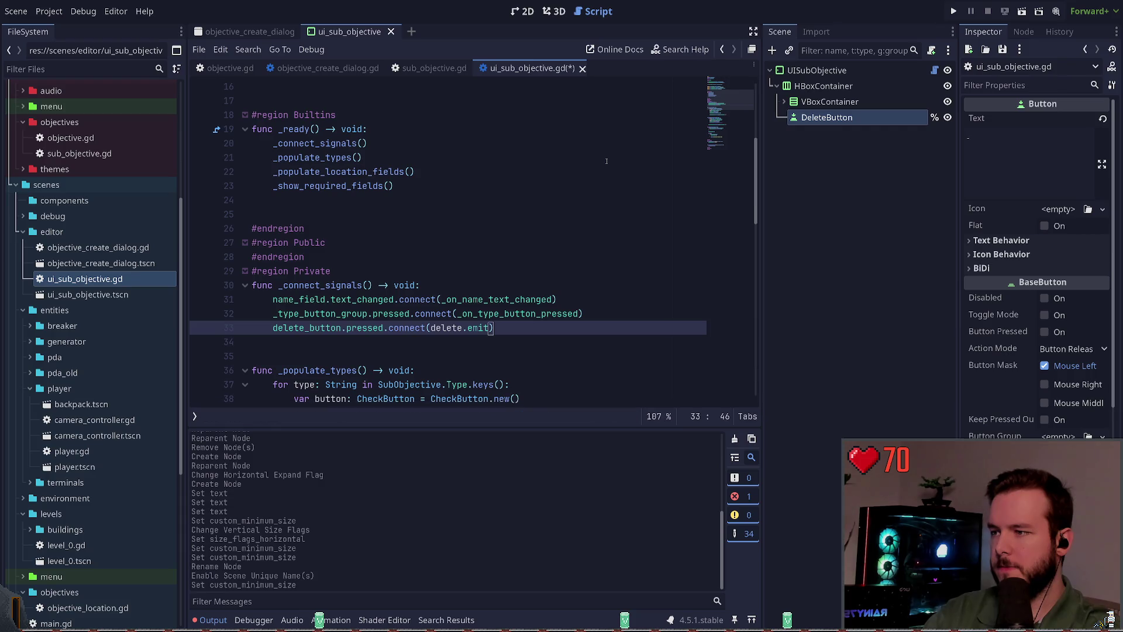
key(ctrl+s)
key(Home)
key(Right)
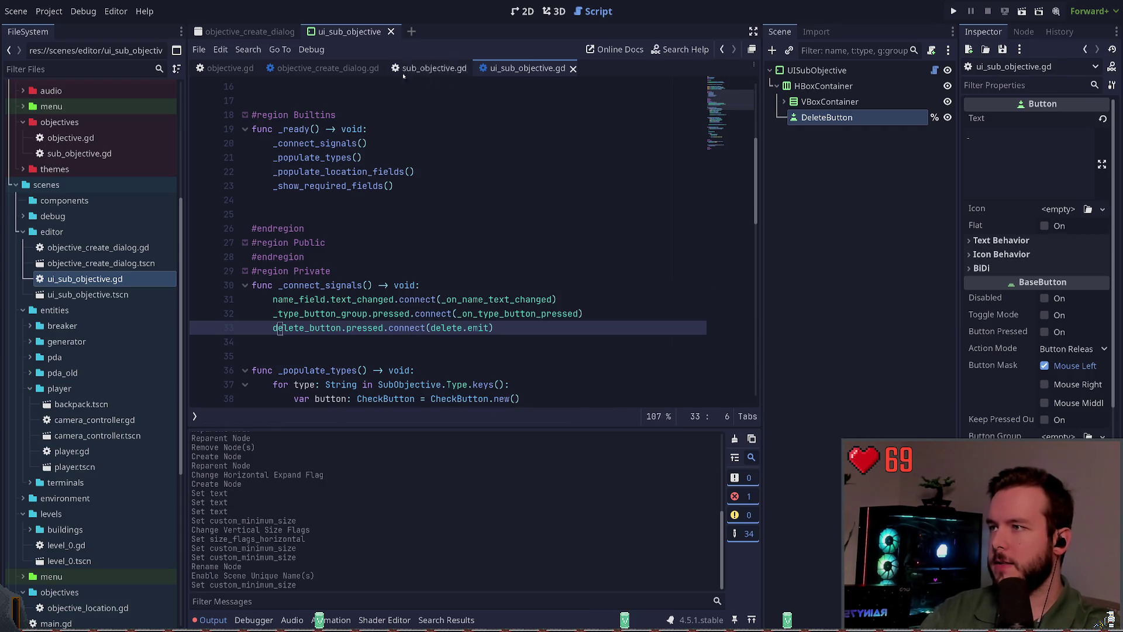
- In objective_create_dialog.gd, cut the create, close and name-changed handlers from Helpers and paste them under Handlers
click(327, 69)
scroll(432, 131, up, 15)
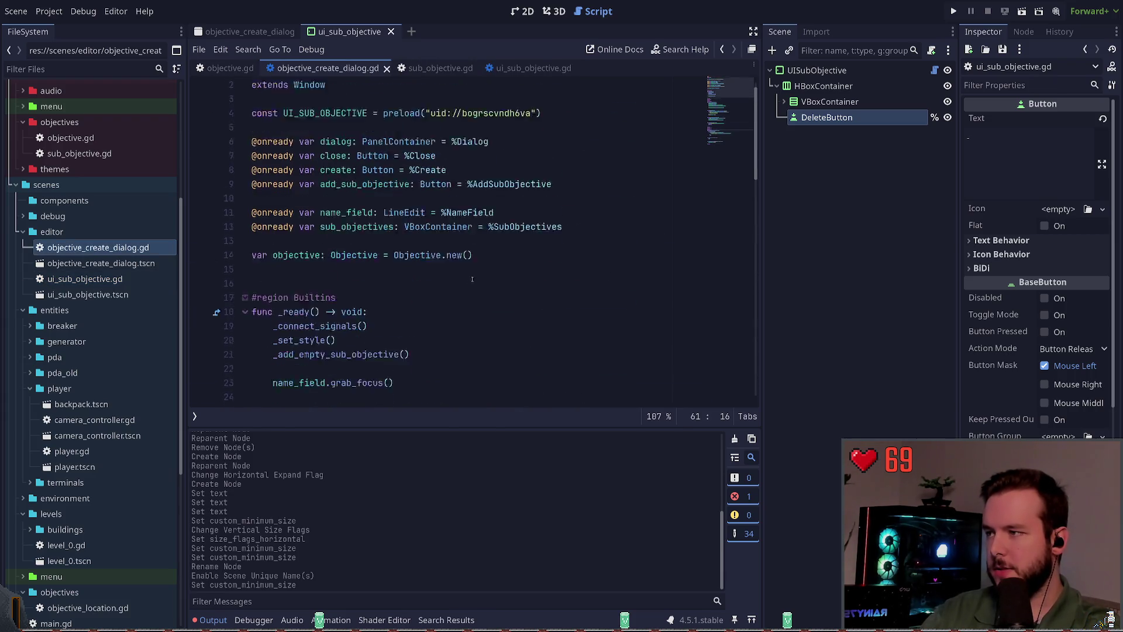
scroll(474, 256, down, 12)
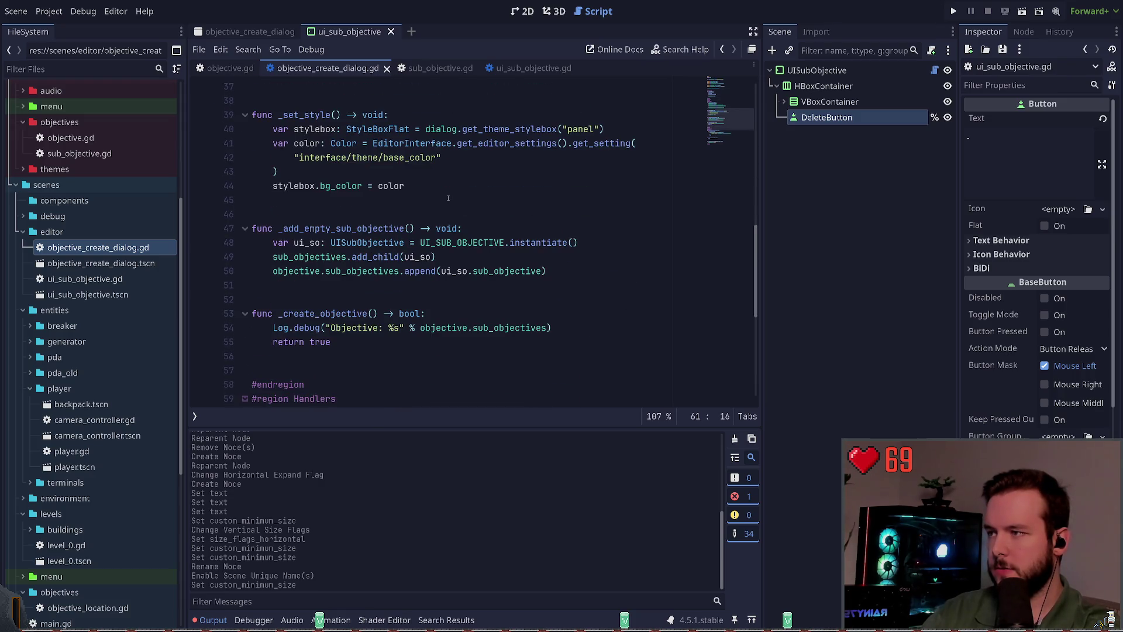
scroll(448, 198, down, 7)
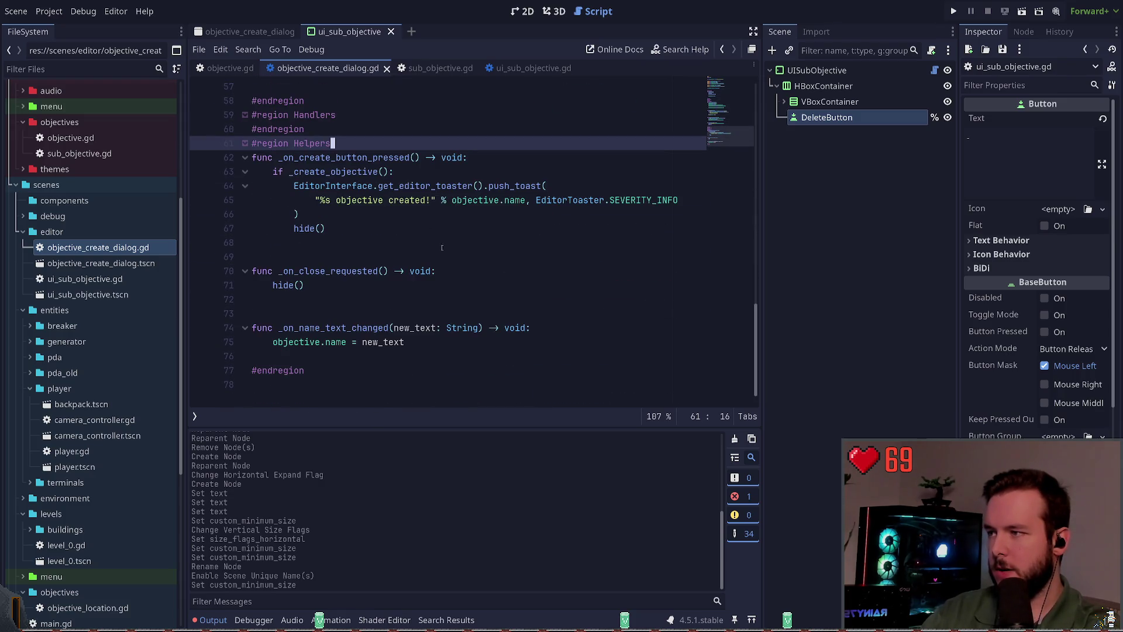
scroll(443, 247, up, 2)
key(Up)
key(Up)
key(Home)
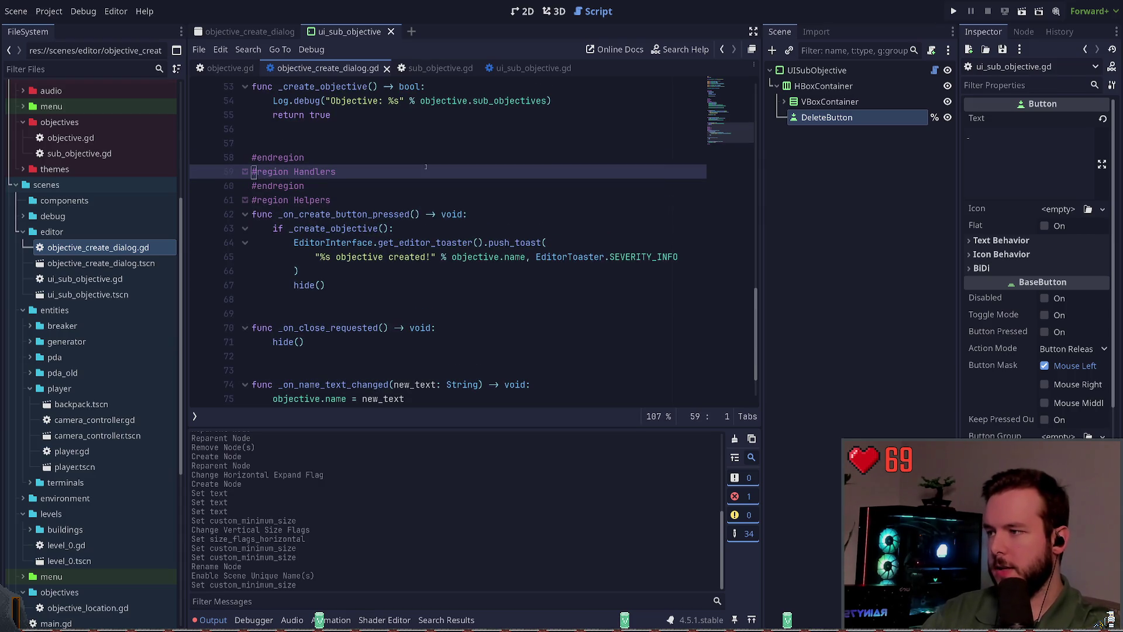
key(Down)
key(Down)
key(Down)
key(shift+Up)
key(shift+Up)
key(shift+Up)
key(Delete)
key(Up)
key(Up)
key(Return)
key(ctrl+v)
- Remove the blank lines above the first handler and save the script
key(ctrl+s)
key(Up)
key(Up)
key(Up)
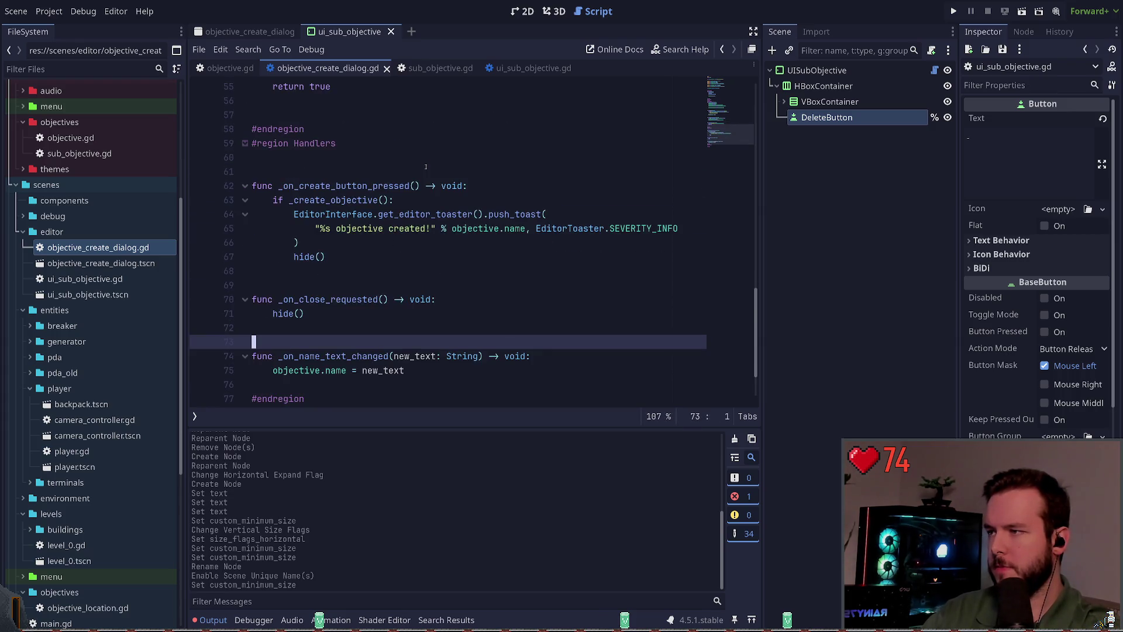
key(Up)
key(Up)
key(Up)
key(BackSpace)
key(BackSpace)
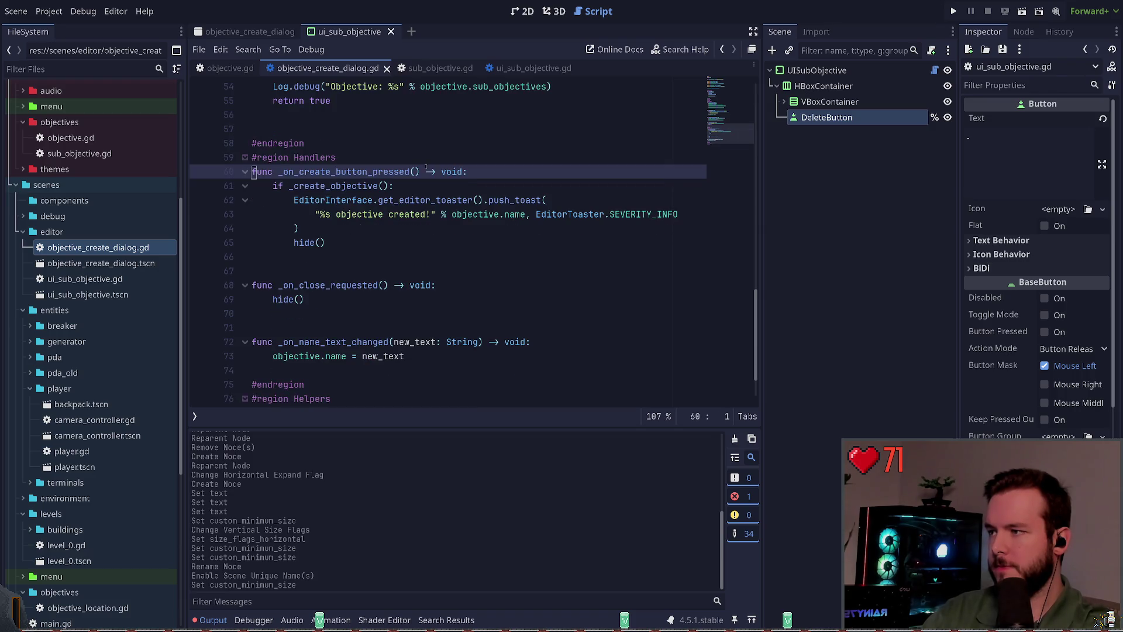
key(Down)
key(Down)
key(Down)
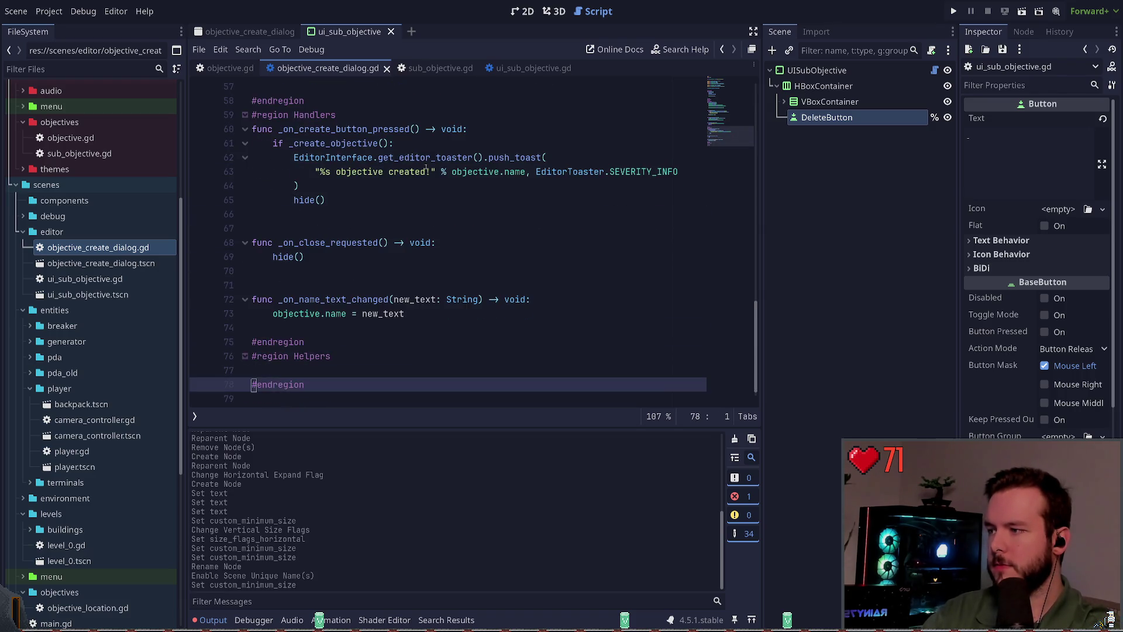
key(ctrl+s)
key(Up)
key(Up)
key(Up)
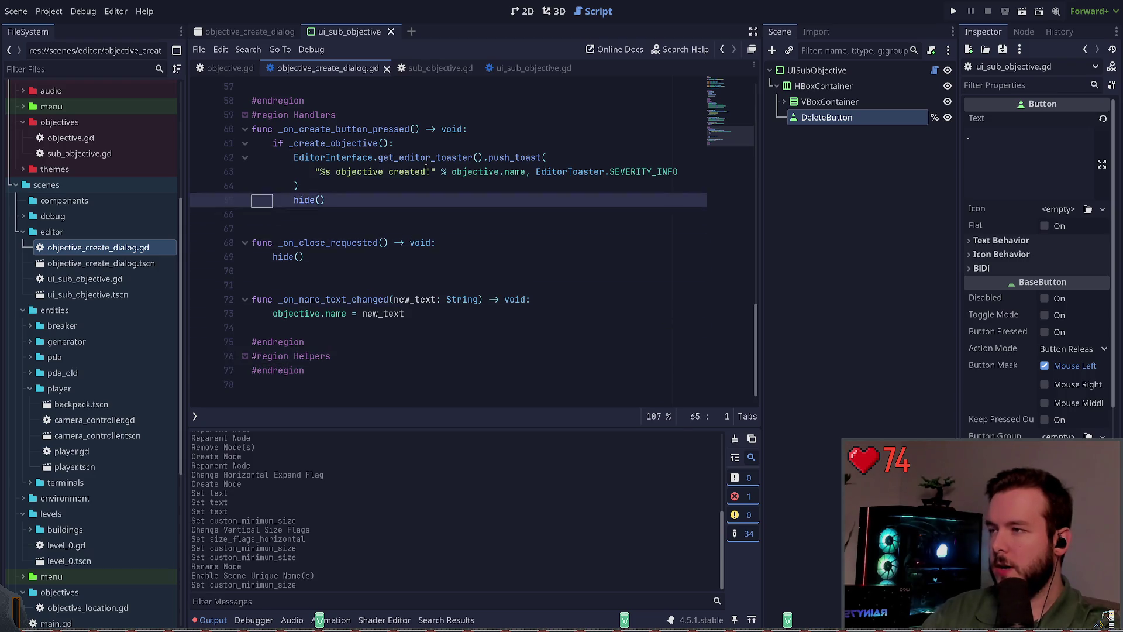
scroll(425, 168, up, 1)
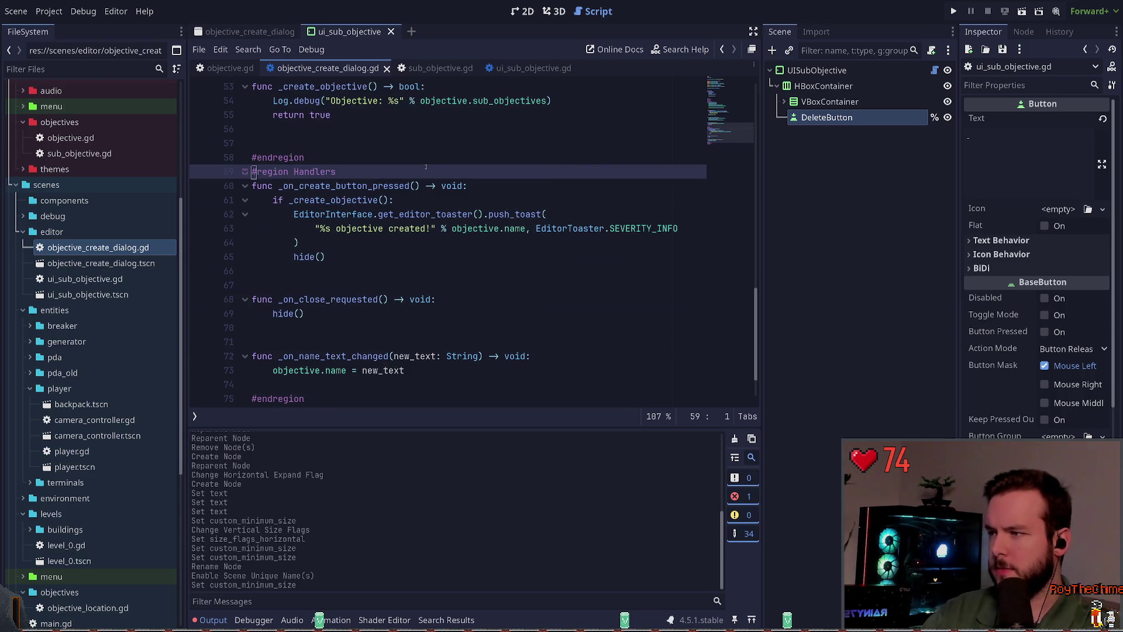
- Start a new unindented line after the name-changed handler for a new function
key(Down)
key(Down)
key(Down)
key(End)
key(Return)
key(Return)
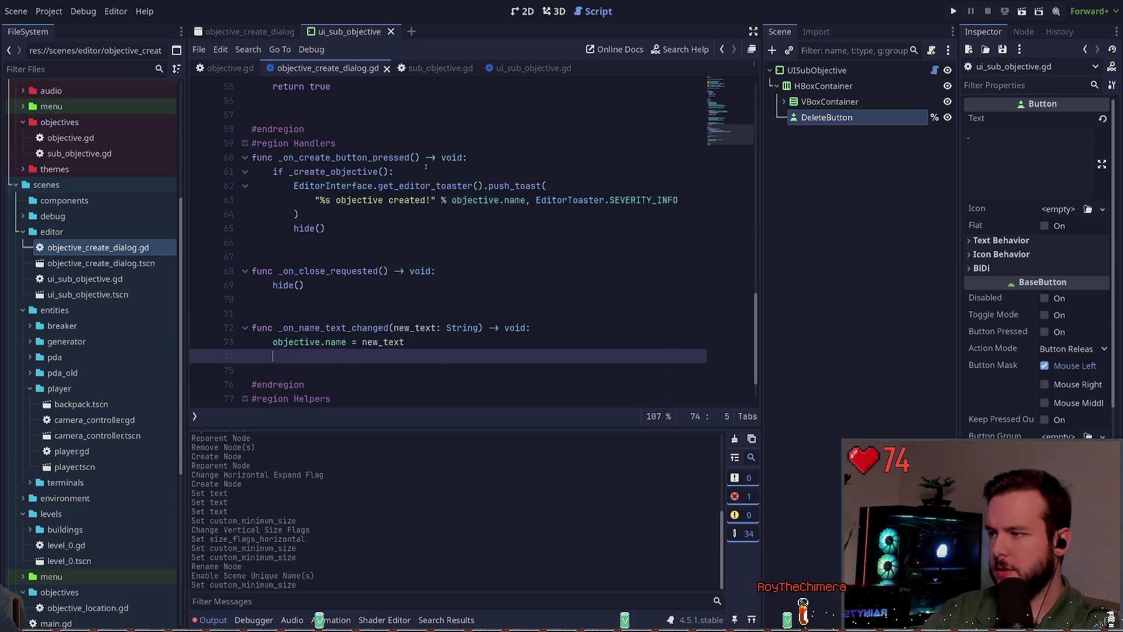
key(BackSpace)
- Write a func _on_delete_sub_objective() -> void: stub with a pass body
text(func _on_)
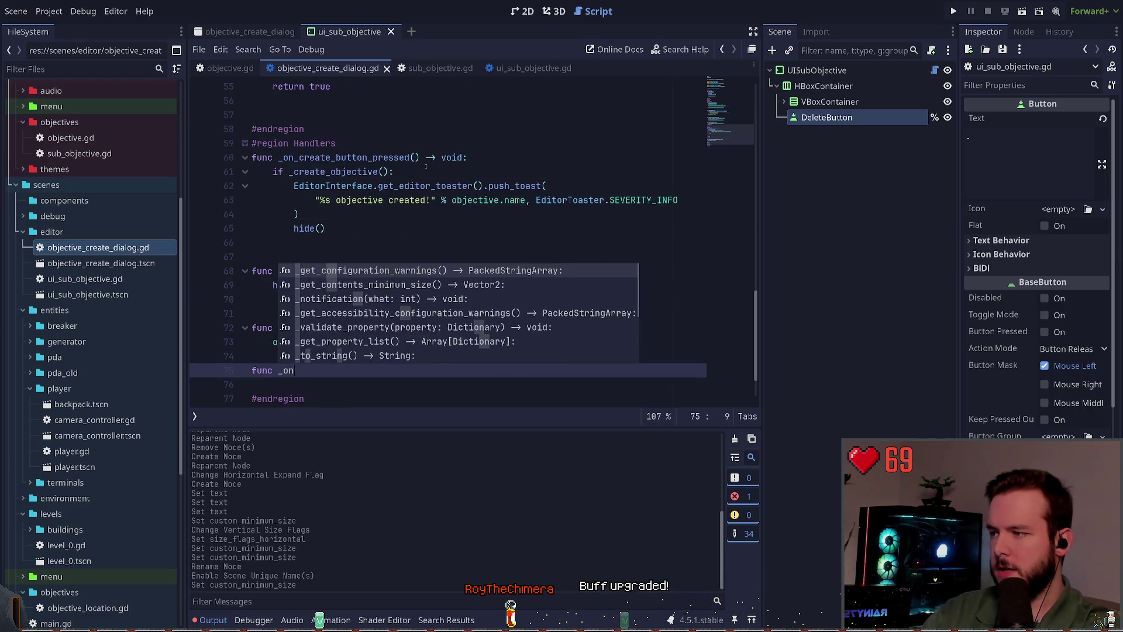
text(delet)
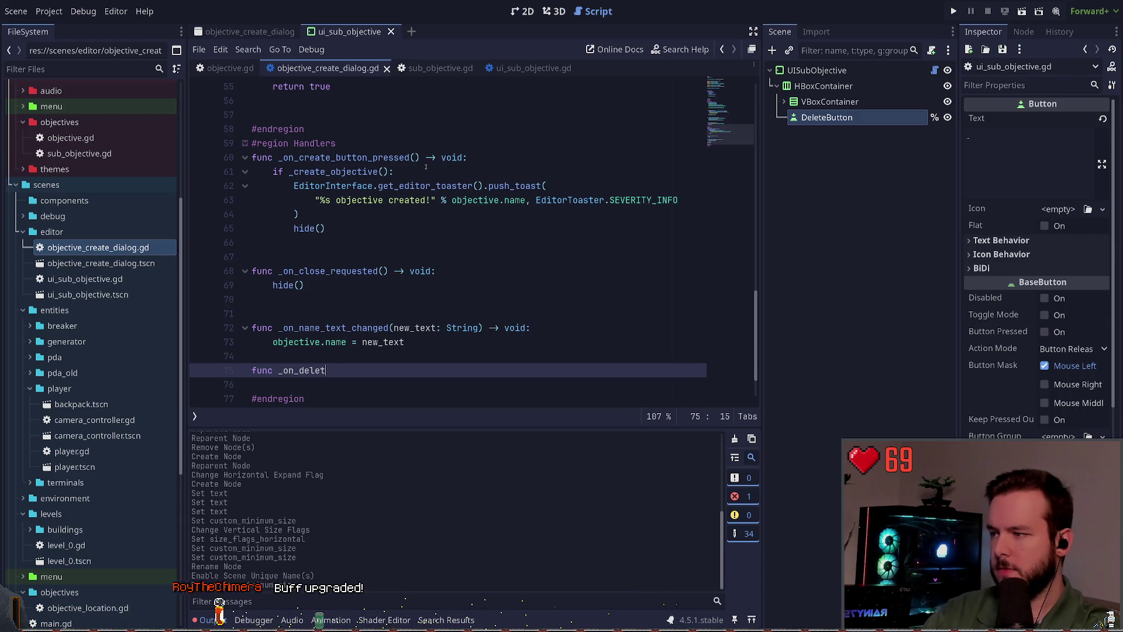
text(e_sub_)
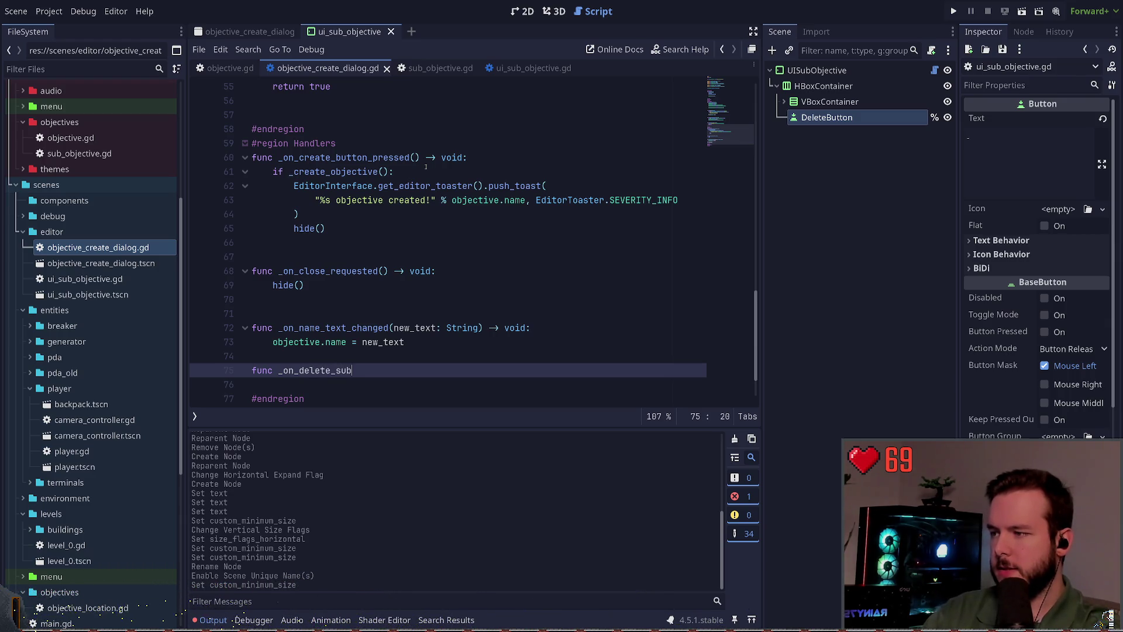
text(objective())
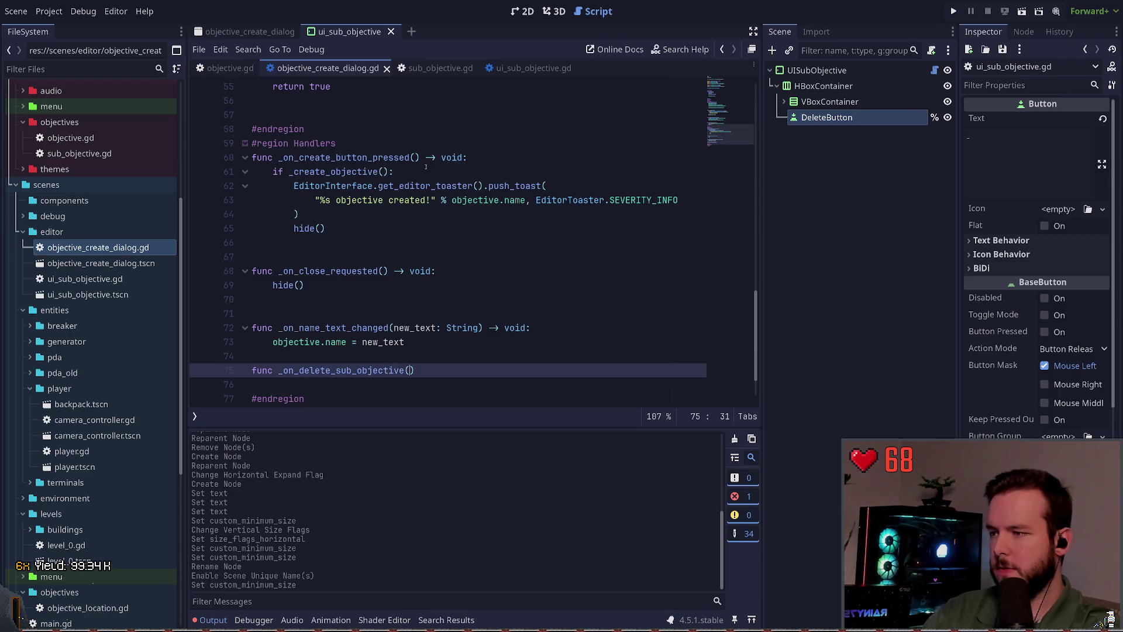
text( -> void:)
key(Return)
text(pass)
- Give the handler a ui_so: UISubObjective parameter, save, and return to ui_sub_objective.gd
key(Up)
key(ctrl+Right)
key(Right)
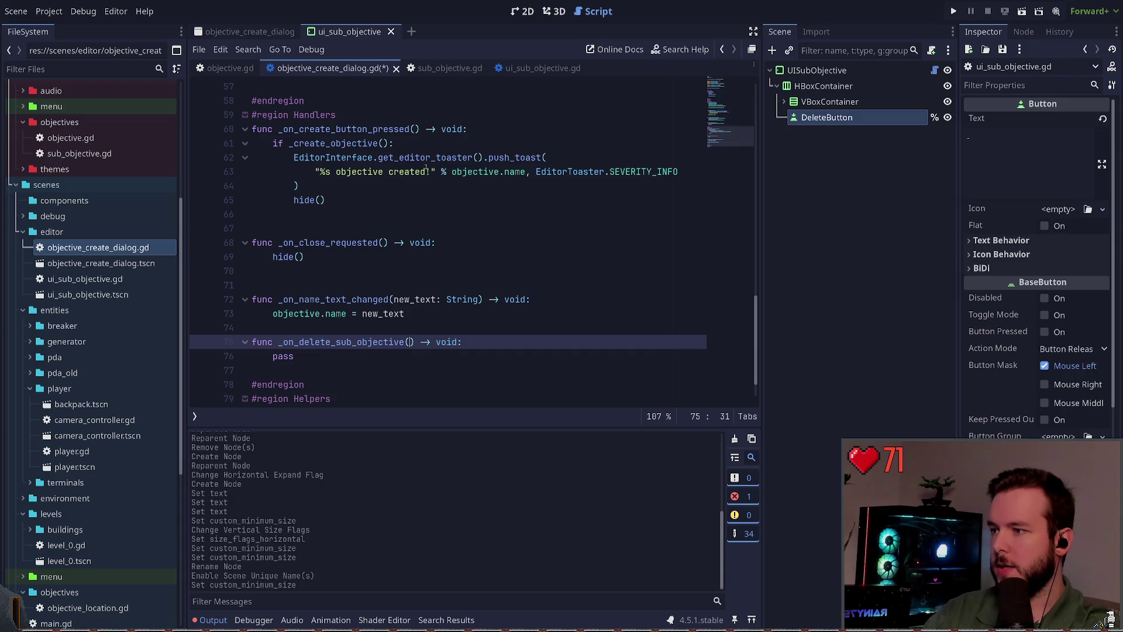
text(UISu)
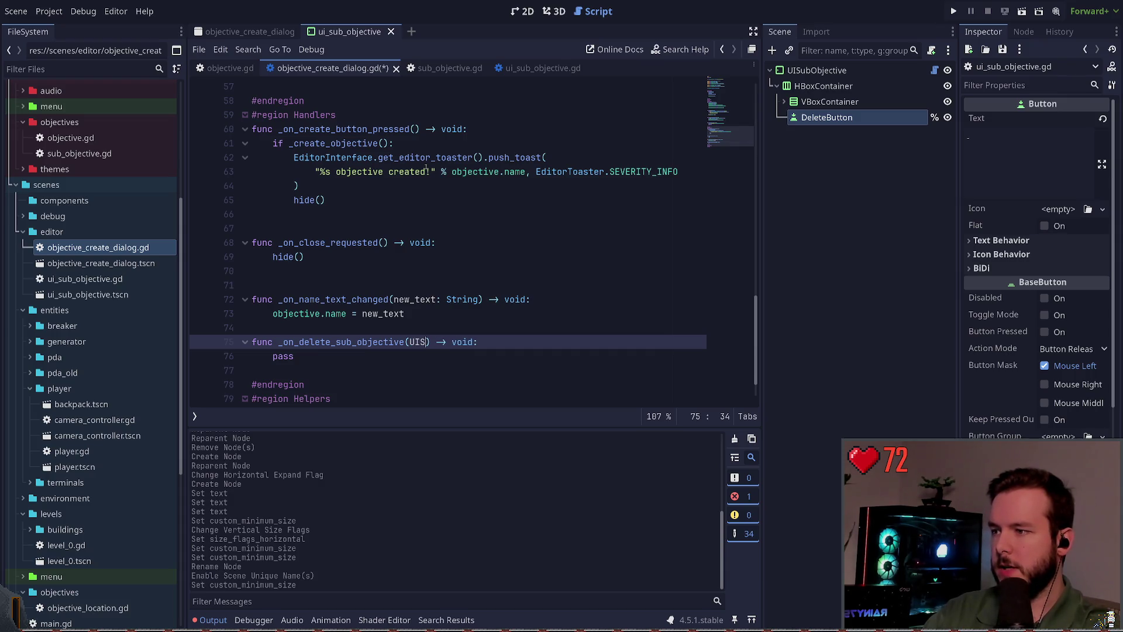
key(BackSpace)
key(BackSpace)
key(BackSpace)
text(s)
key(BackSpace)
text(ui_so)
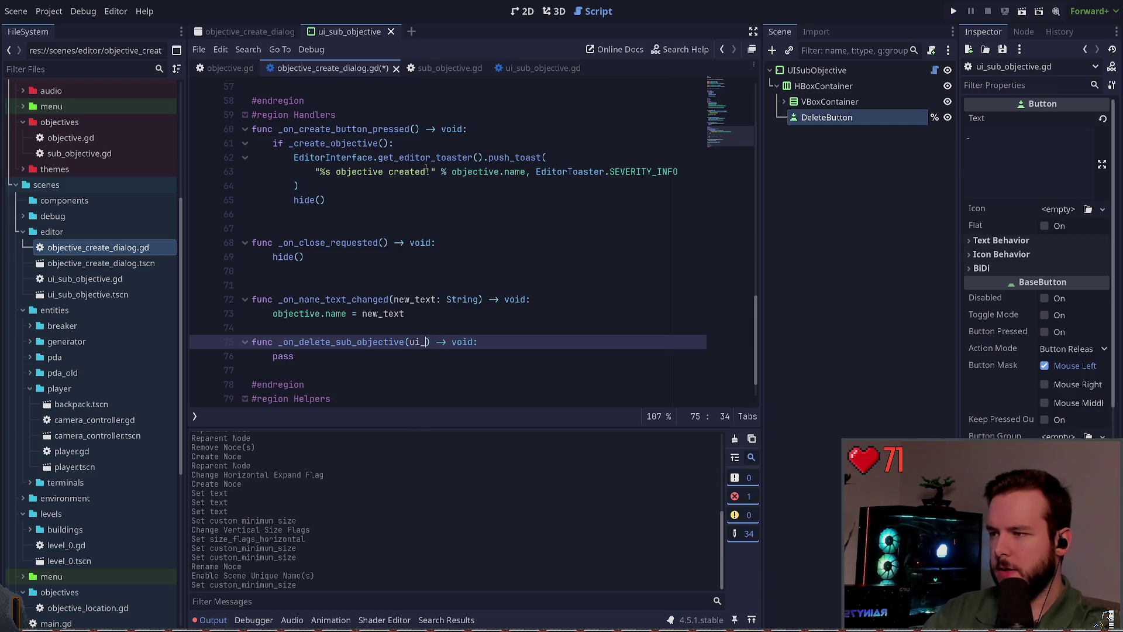
text(: UI)
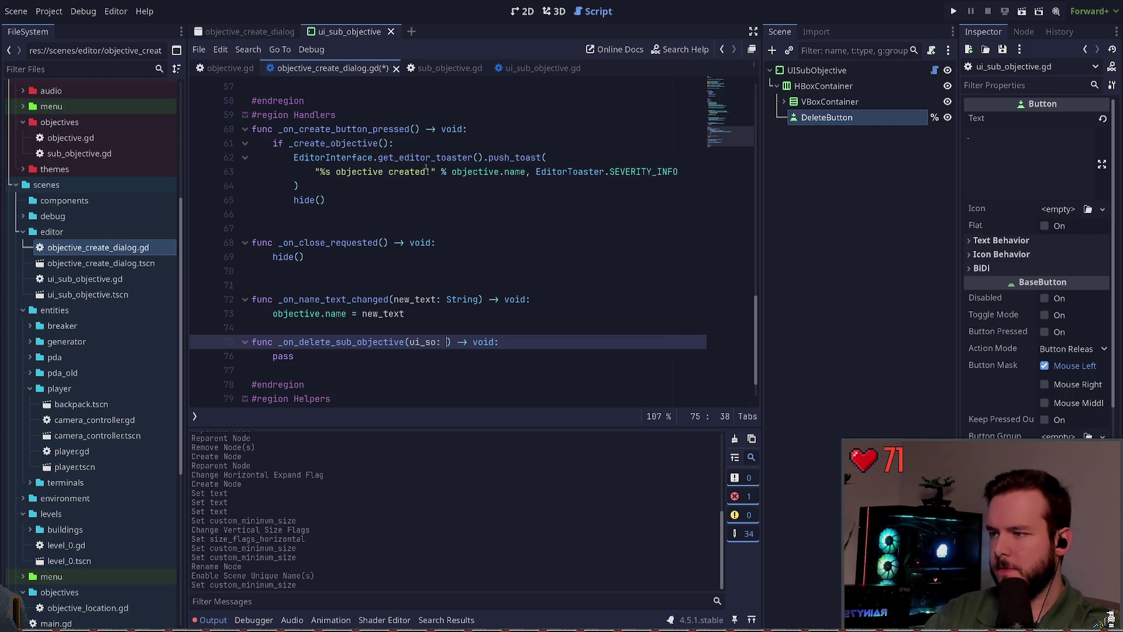
text(Su)
key(Return)
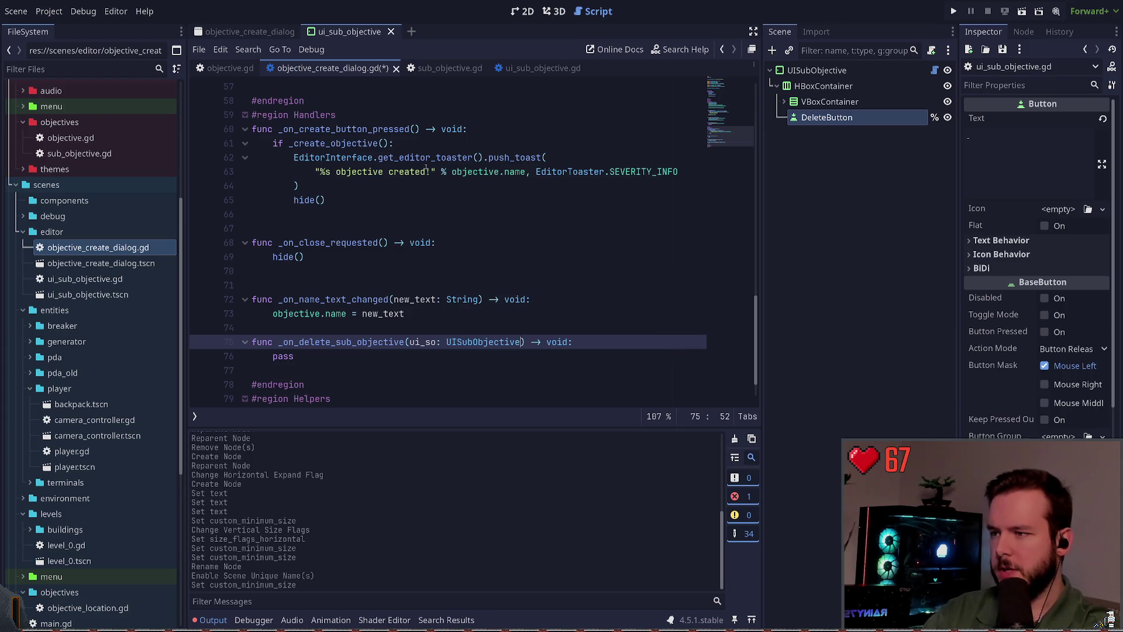
key(ctrl+s)
key(alt+Left)
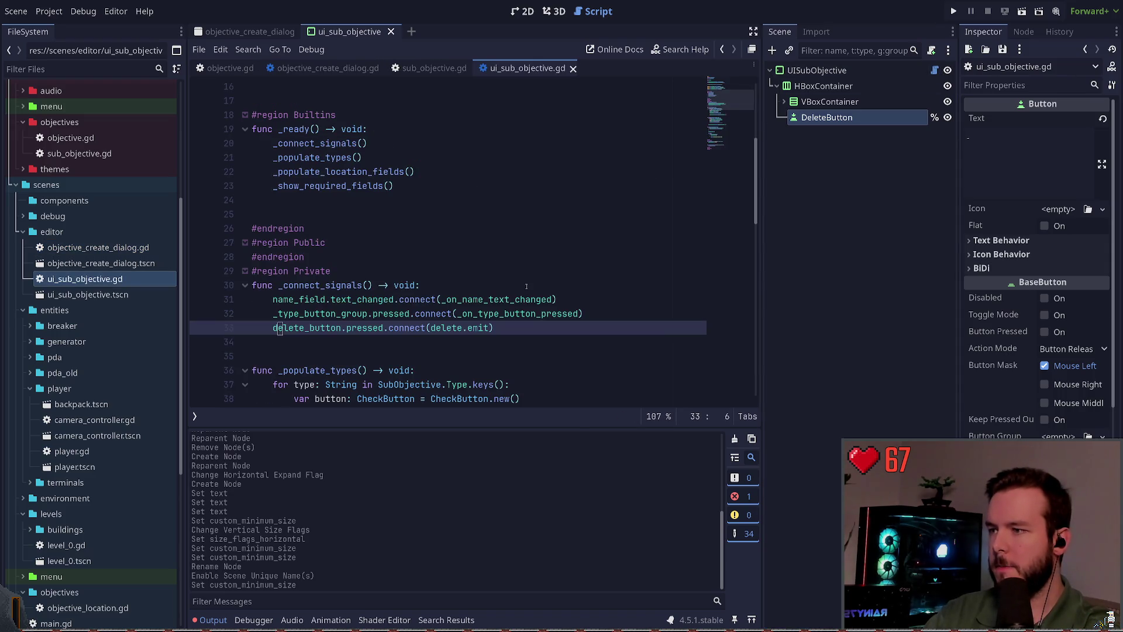
- Review the sub_objective variable in ui_sub_objective.gd, then try the row's '-' button in the Create Objective window
scroll(526, 286, up, 5)
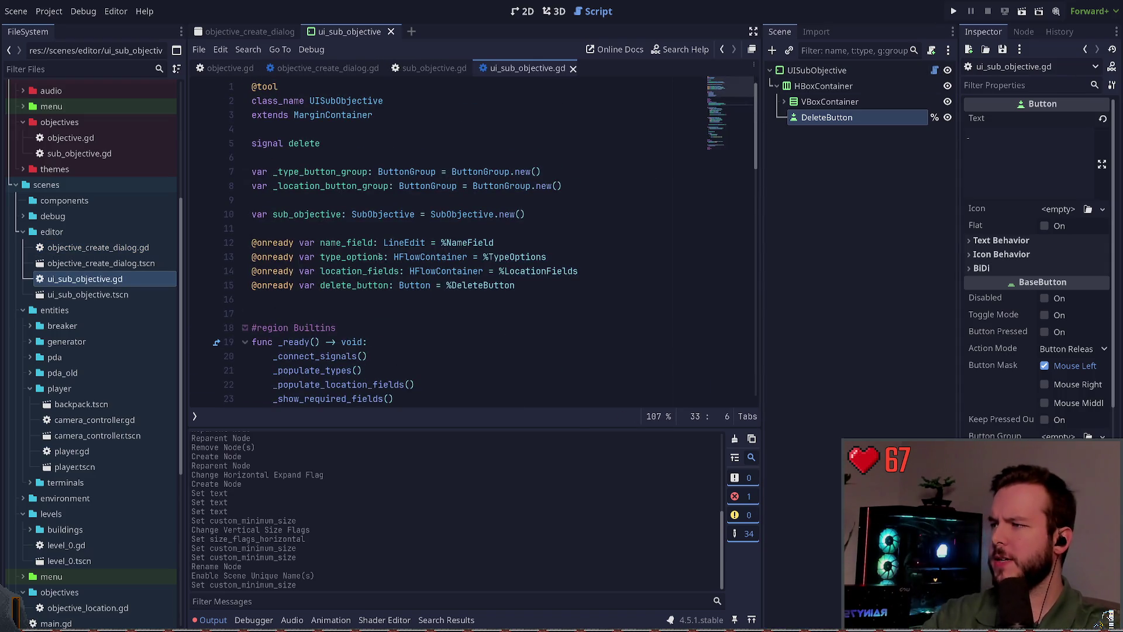
double_click(341, 214)
scroll(492, 277, down, 9)
scroll(492, 277, up, 6)
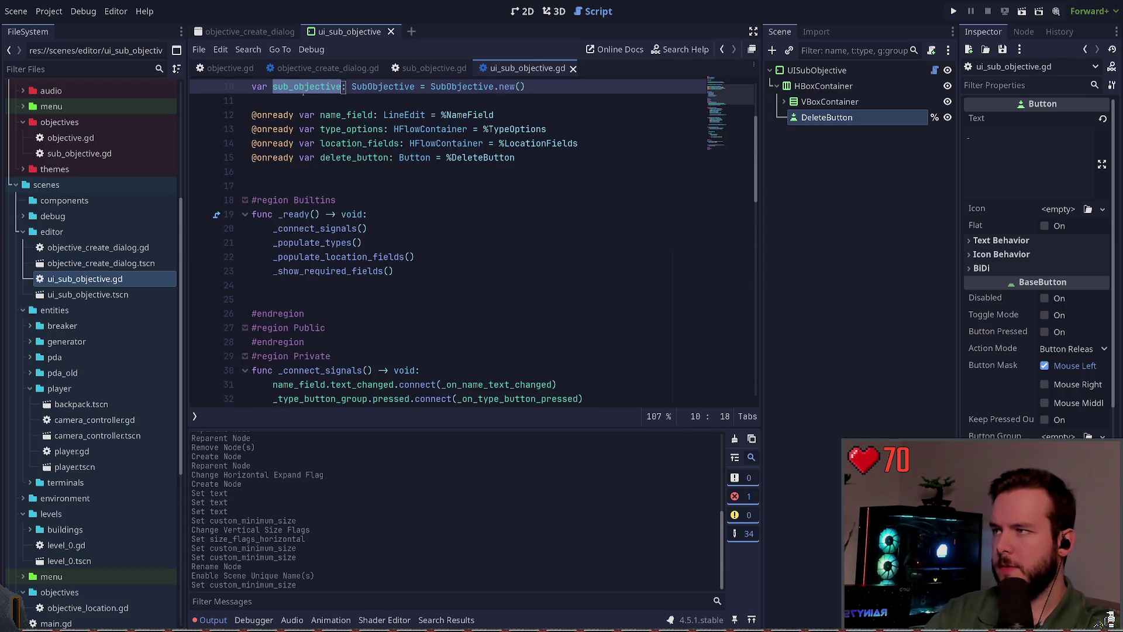
scroll(553, 264, up, 3)
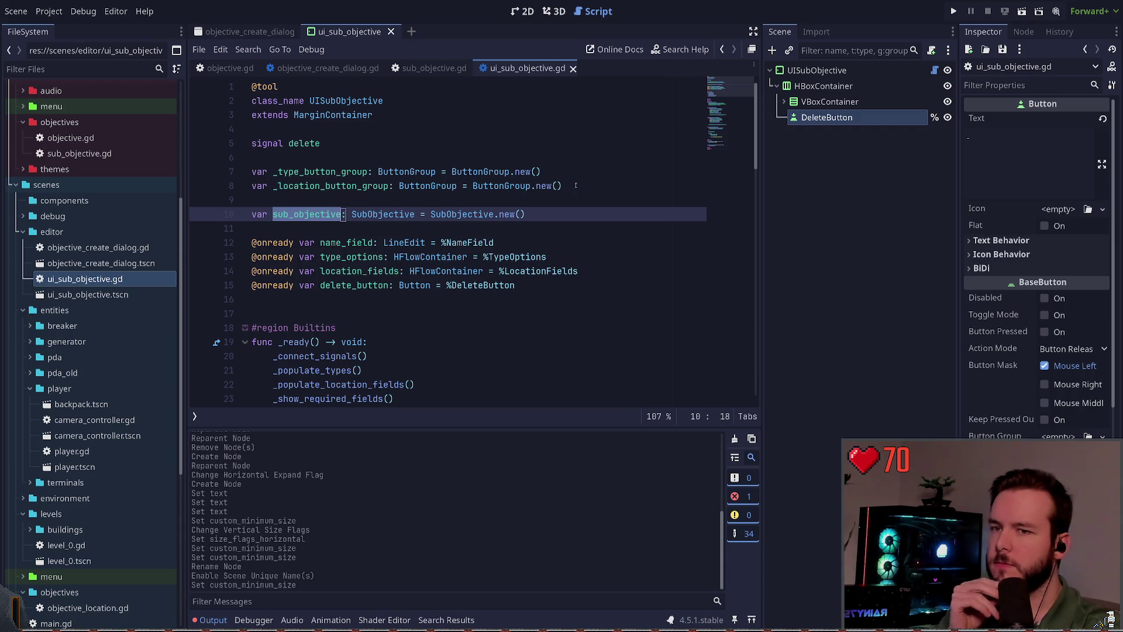
scroll(526, 187, down, 10)
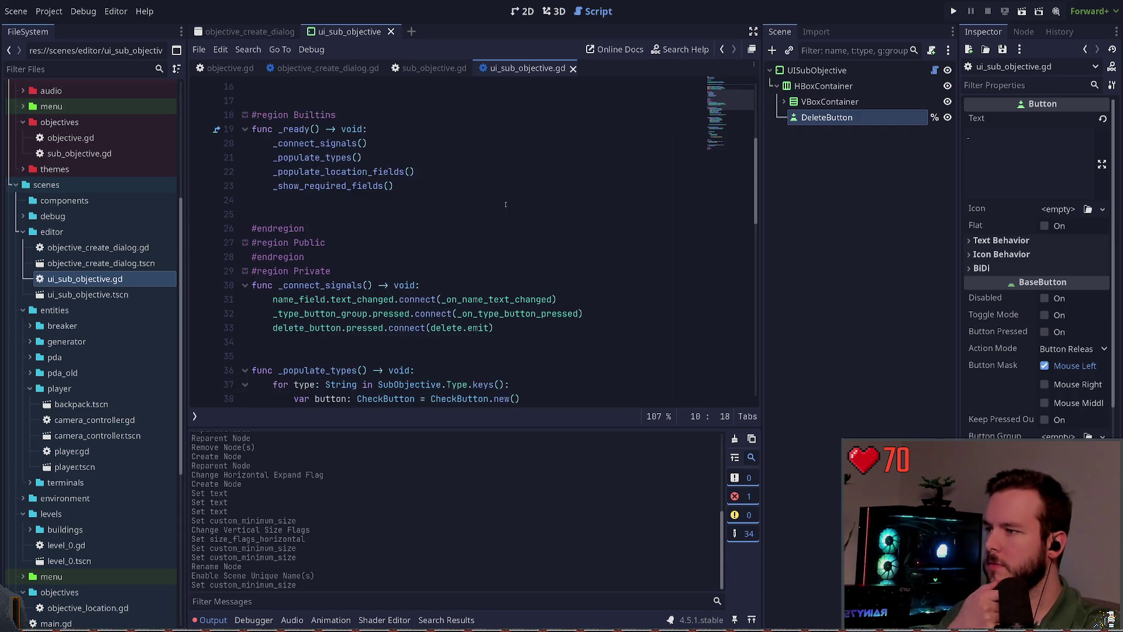
scroll(517, 197, up, 10)
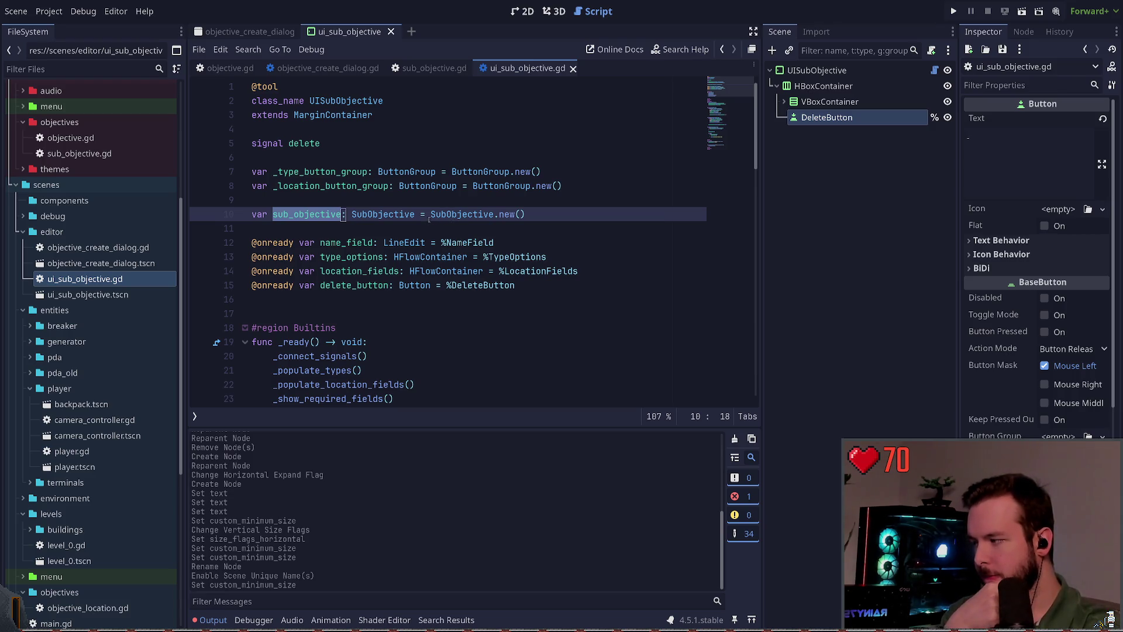
click(400, 225)
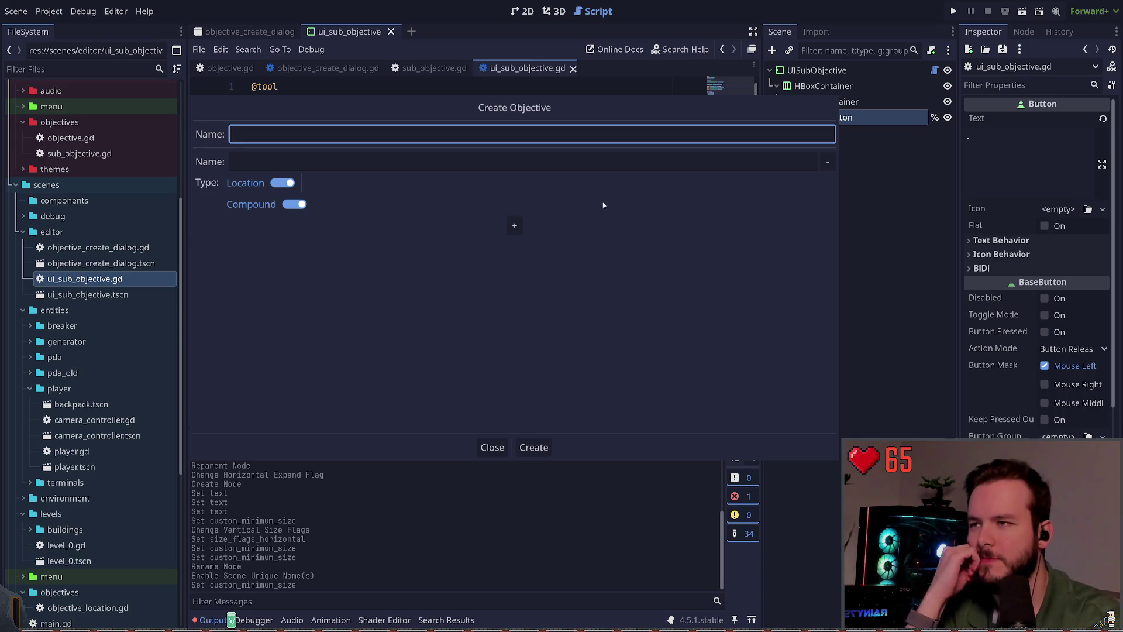
click(828, 162)
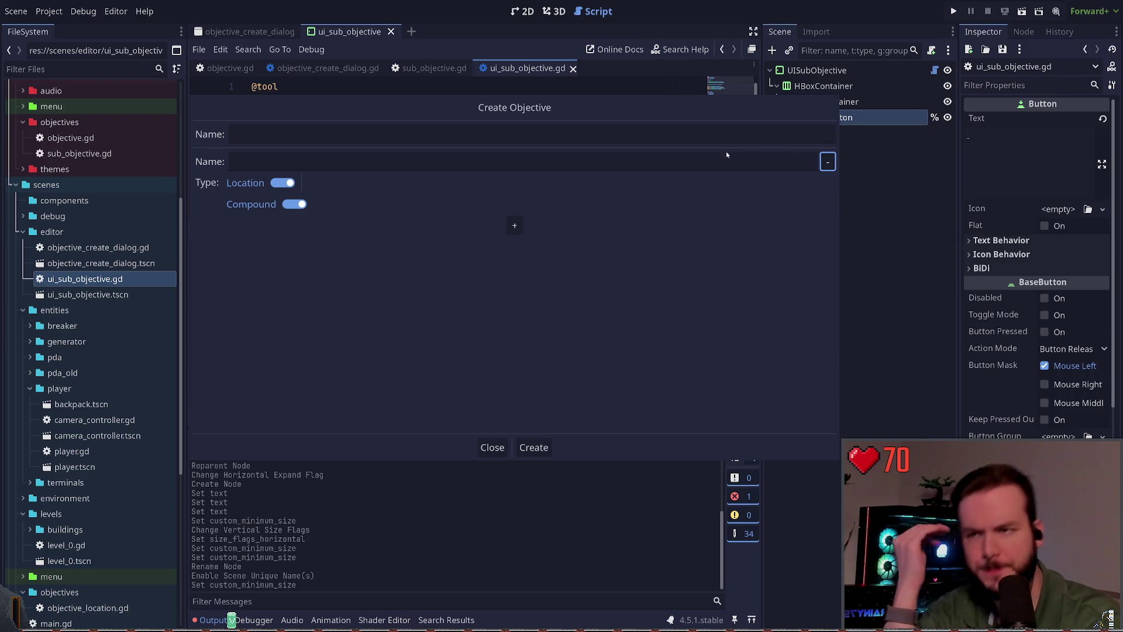
- Try '-' again, add a second sub-objective row with '+', try '-' on it, then close the dialog
click(828, 164)
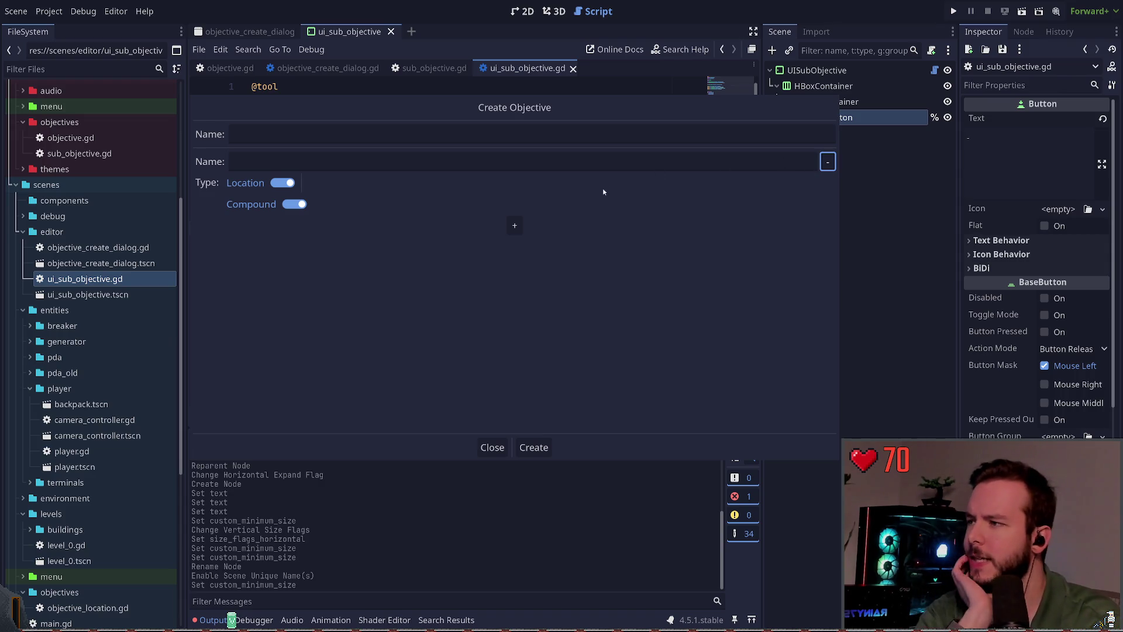
click(514, 225)
click(828, 225)
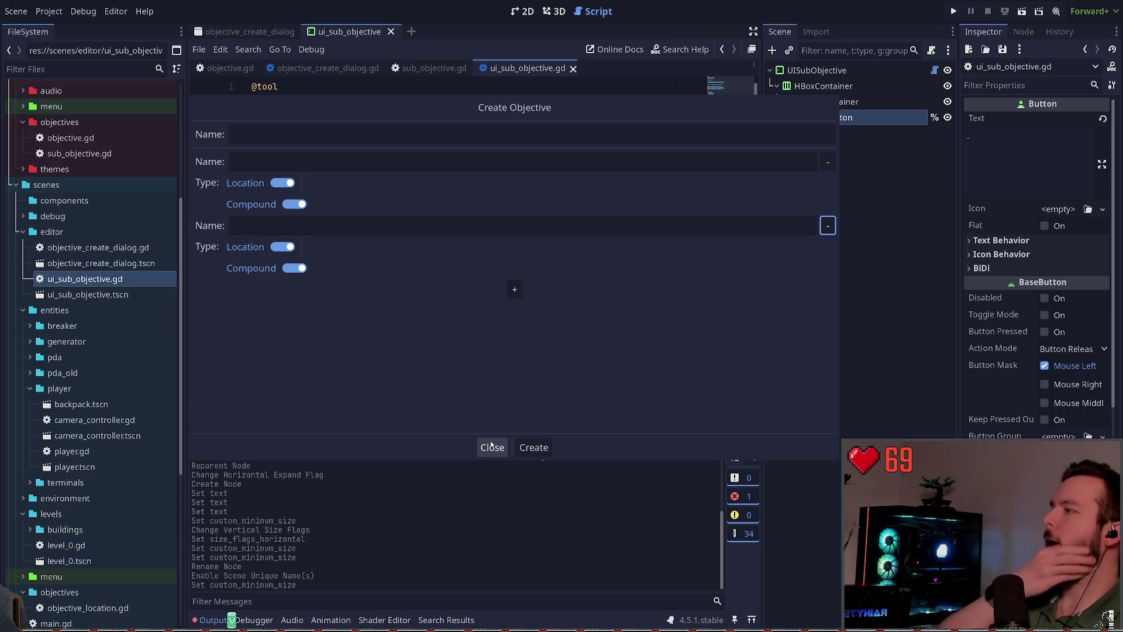
click(491, 447)
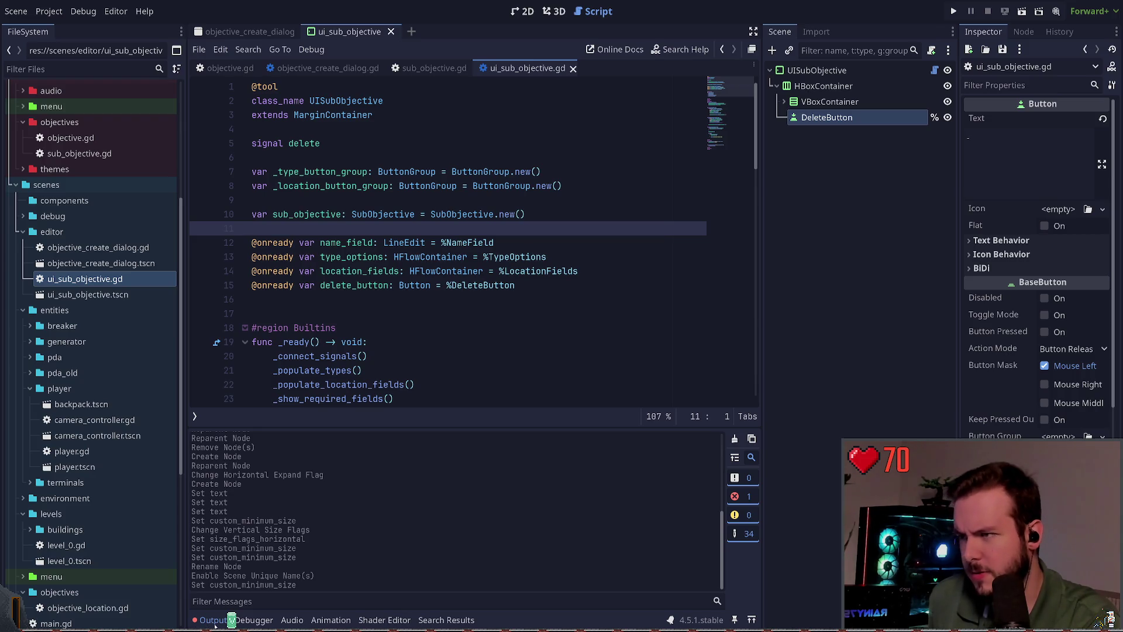
click(860, 234)
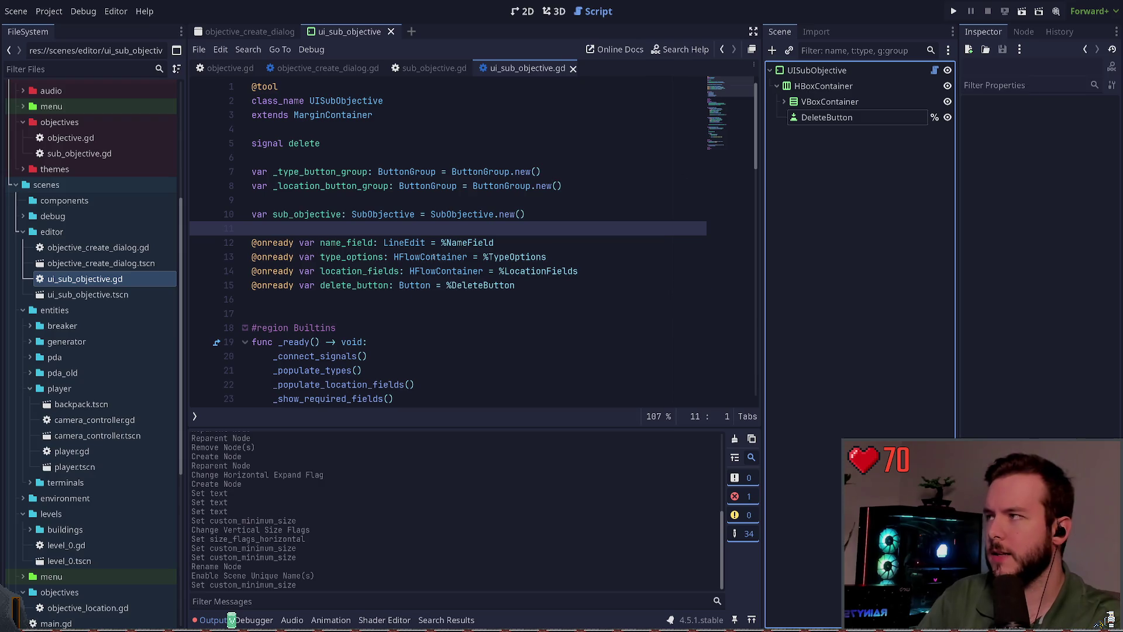